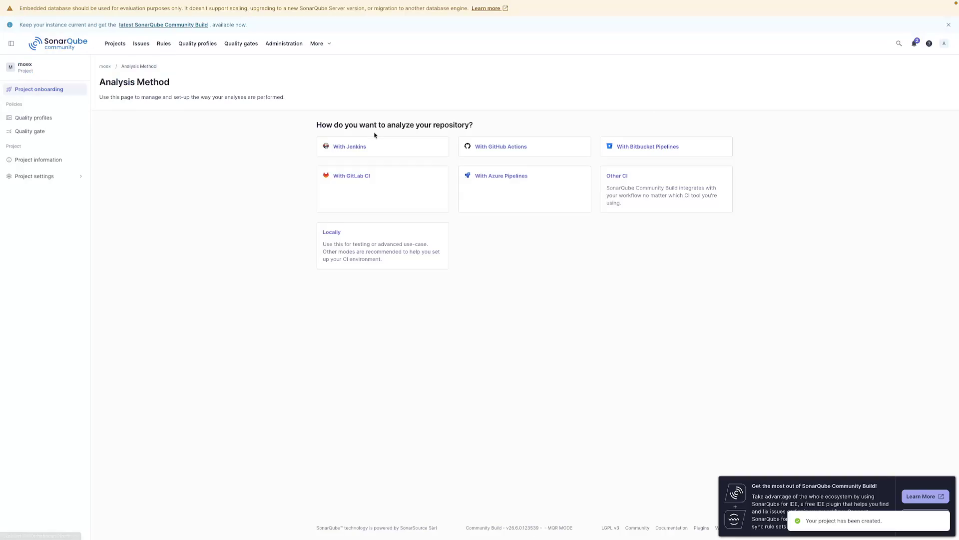
Step: Generate a project token for analysing moex locally and continue to the analysis step
{"action": "left_click", "coordinate": [334, 232]}
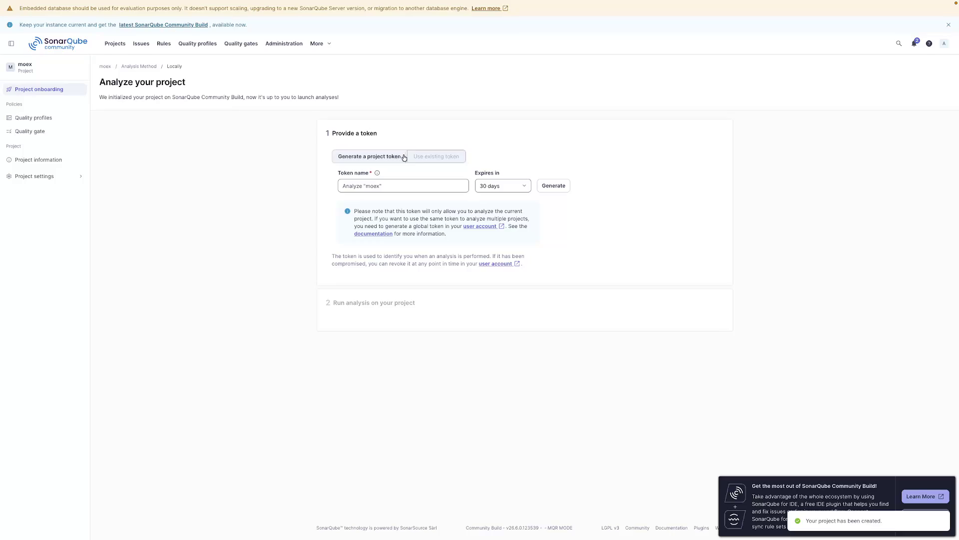
{"action": "left_click", "coordinate": [550, 185]}
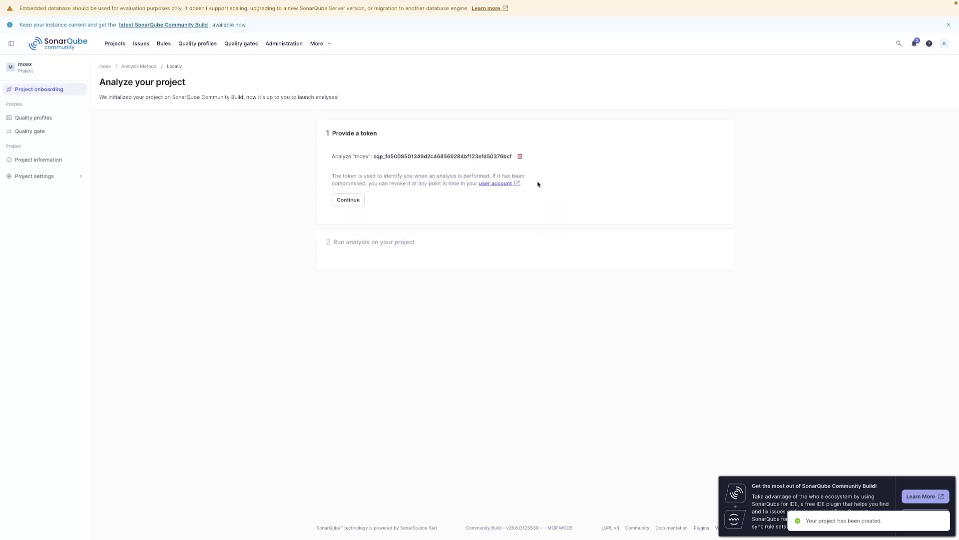
{"action": "double_click", "coordinate": [498, 156]}
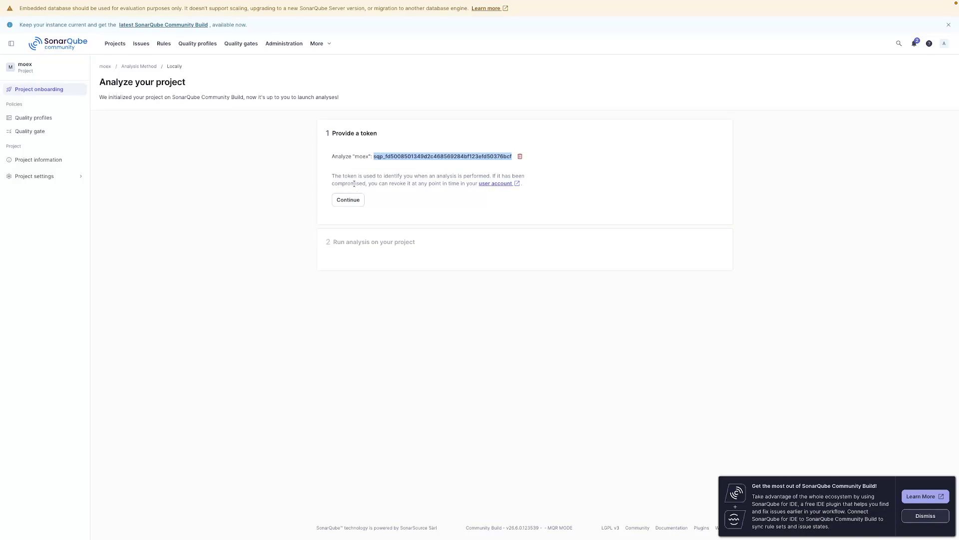
{"action": "left_click", "coordinate": [351, 200]}
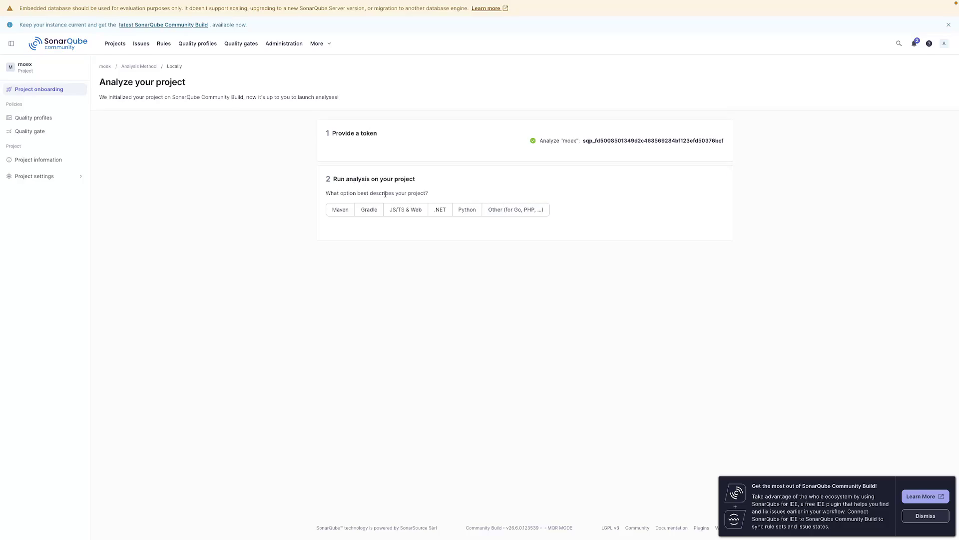
Step: Review the Python and JS/TS & Web scanner commands, then return to the analysis method choices
{"action": "left_click", "coordinate": [467, 211]}
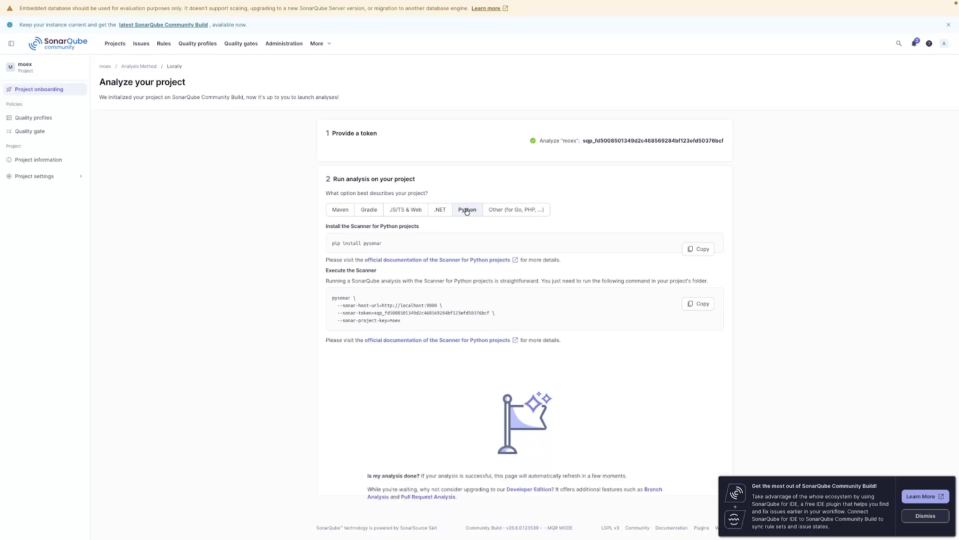
{"action": "left_click", "coordinate": [414, 210]}
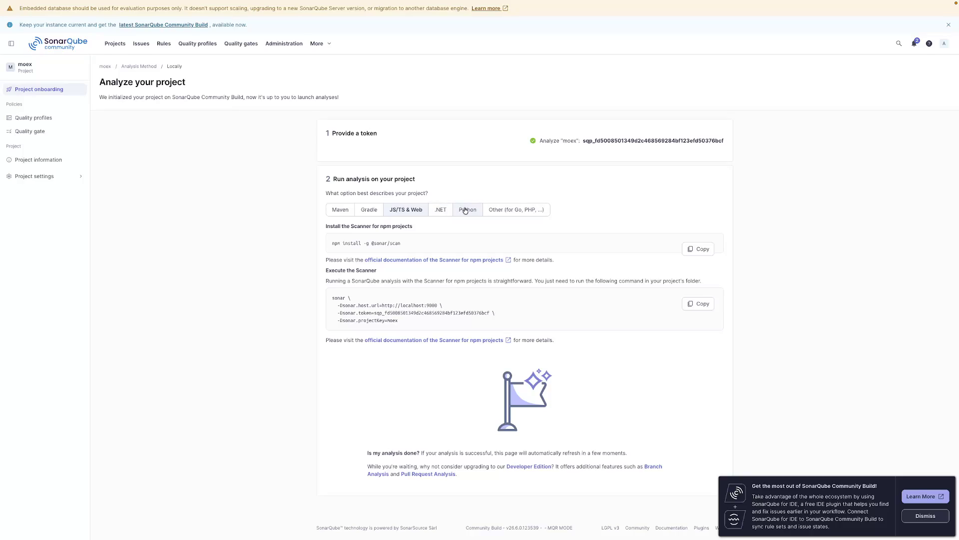
{"action": "left_click", "coordinate": [465, 210]}
{"action": "left_click", "coordinate": [43, 90]}
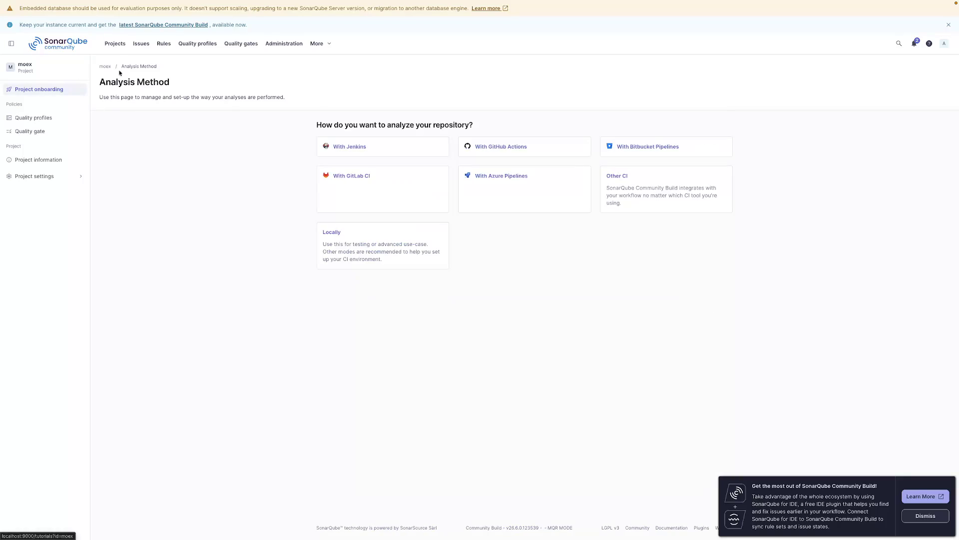
Step: Glance at the GitHub Actions tutorial, then choose Other CI with a new project token
{"action": "left_click", "coordinate": [501, 148]}
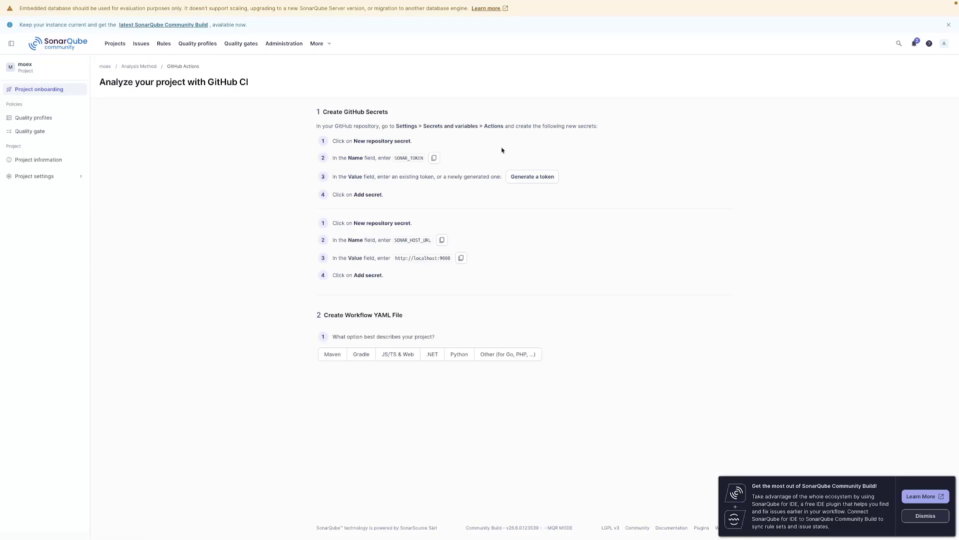
{"action": "left_click", "coordinate": [143, 69]}
{"action": "left_click", "coordinate": [622, 176]}
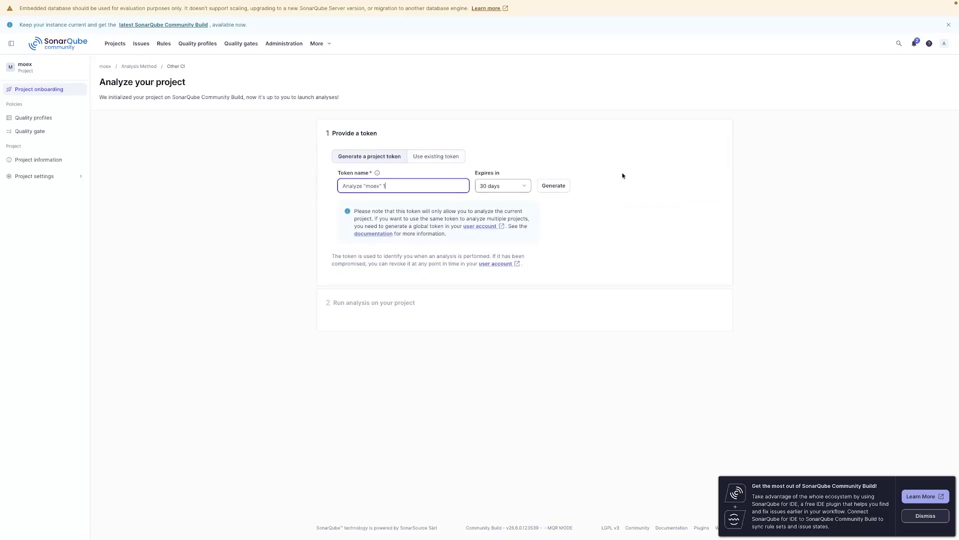
{"action": "left_click", "coordinate": [425, 157]}
{"action": "left_click", "coordinate": [384, 156]}
Step: Generate a moex project token with No expiration and continue to analysis setup
{"action": "left_click", "coordinate": [515, 185]}
{"action": "left_click", "coordinate": [508, 246]}
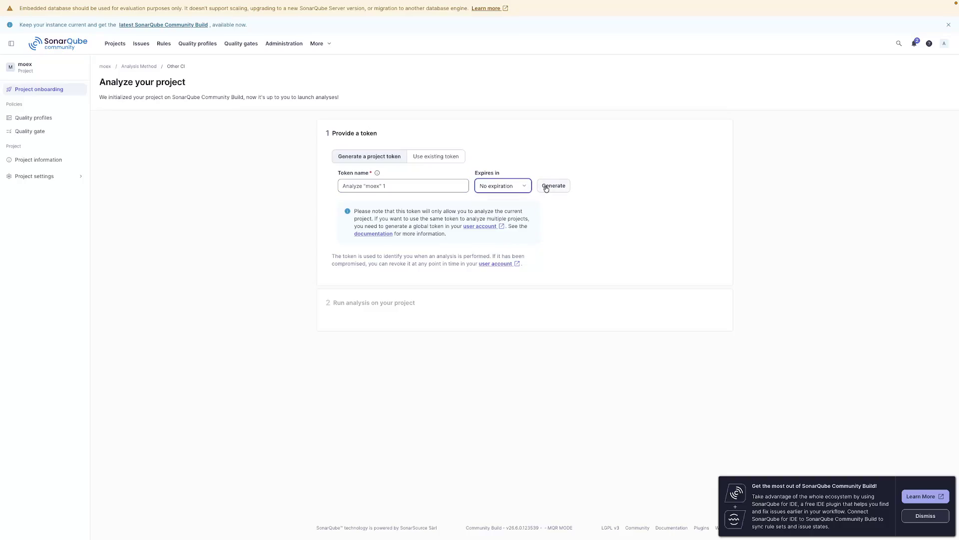
{"action": "left_click", "coordinate": [546, 188]}
{"action": "double_click", "coordinate": [452, 158]}
{"action": "left_click", "coordinate": [357, 200]}
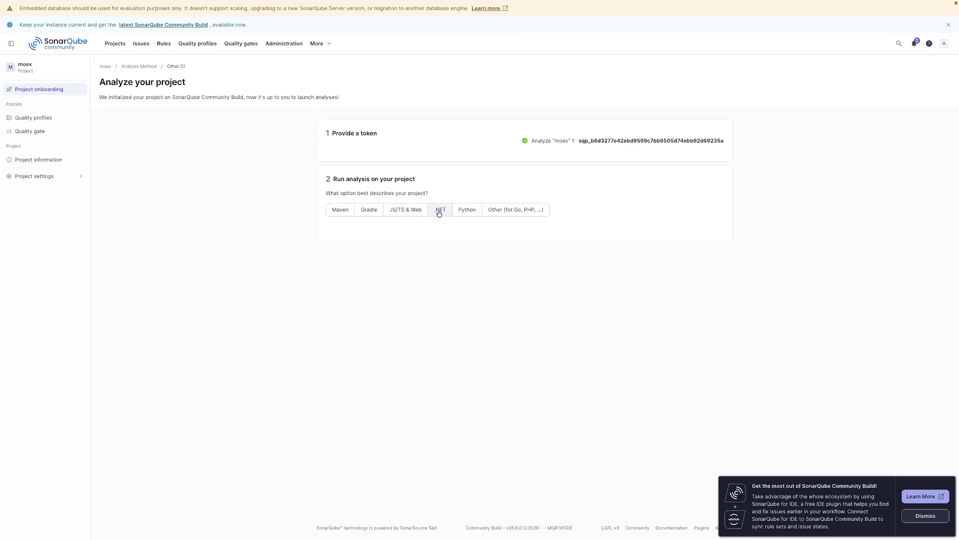
Step: View the Linux scanner setup instructions for JS/TS & Web projects
{"action": "left_click", "coordinate": [407, 213]}
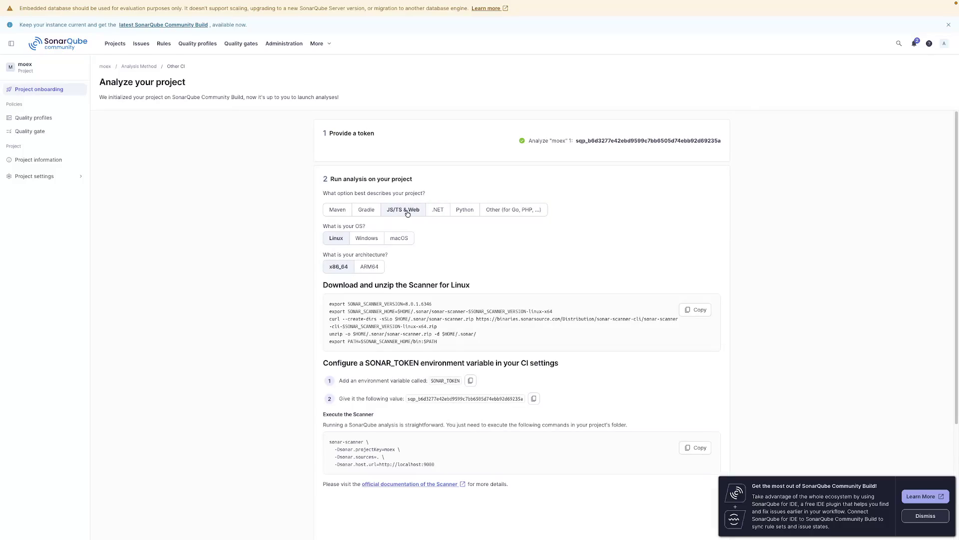
{"action": "scroll", "coordinate": [334, 214], "scroll_direction": "down", "scroll_amount": 3}
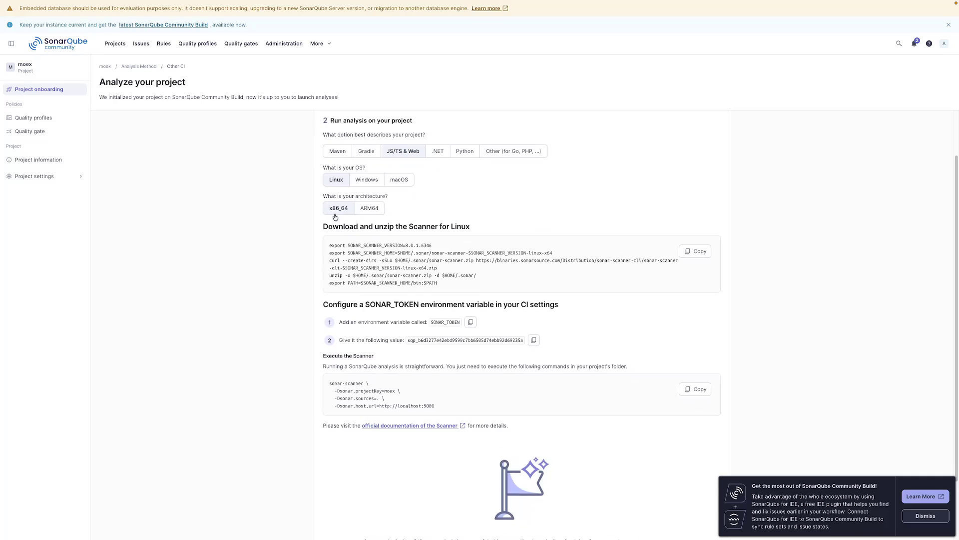
{"action": "scroll", "coordinate": [432, 285], "scroll_direction": "up", "scroll_amount": 3}
{"action": "scroll", "coordinate": [433, 286], "scroll_direction": "up", "scroll_amount": 1}
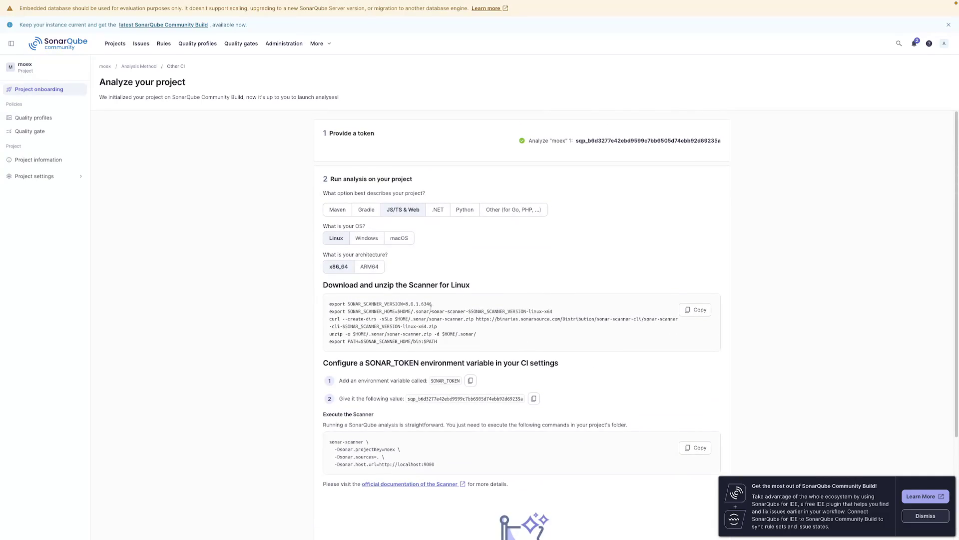
Step: Return via Quality Profiles and the Projects list to the moex project
{"action": "left_click", "coordinate": [140, 66]}
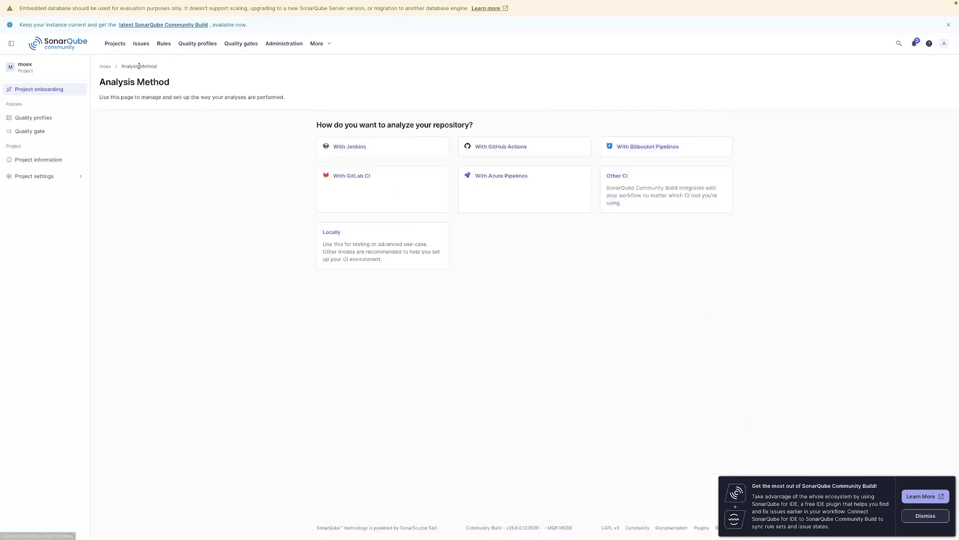
{"action": "left_click", "coordinate": [181, 48]}
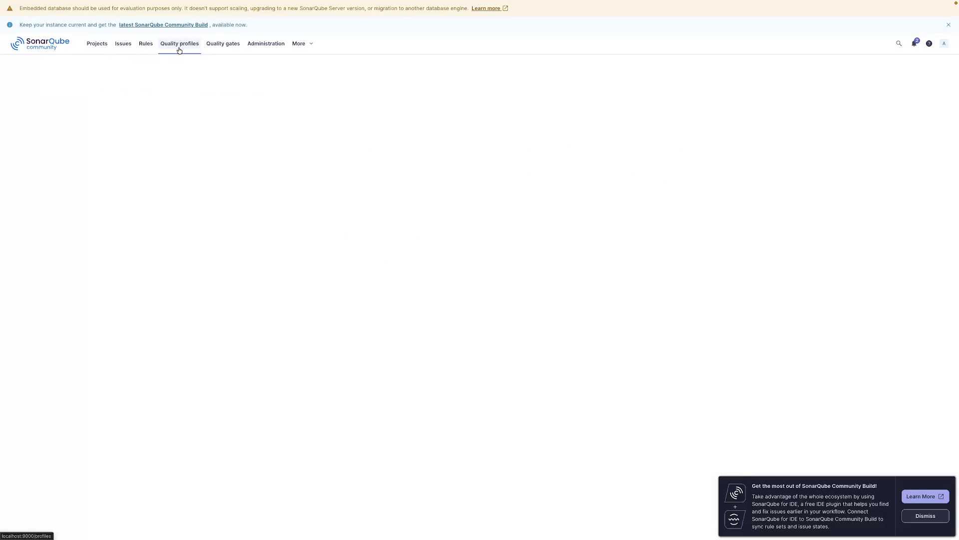
{"action": "left_click", "coordinate": [105, 47]}
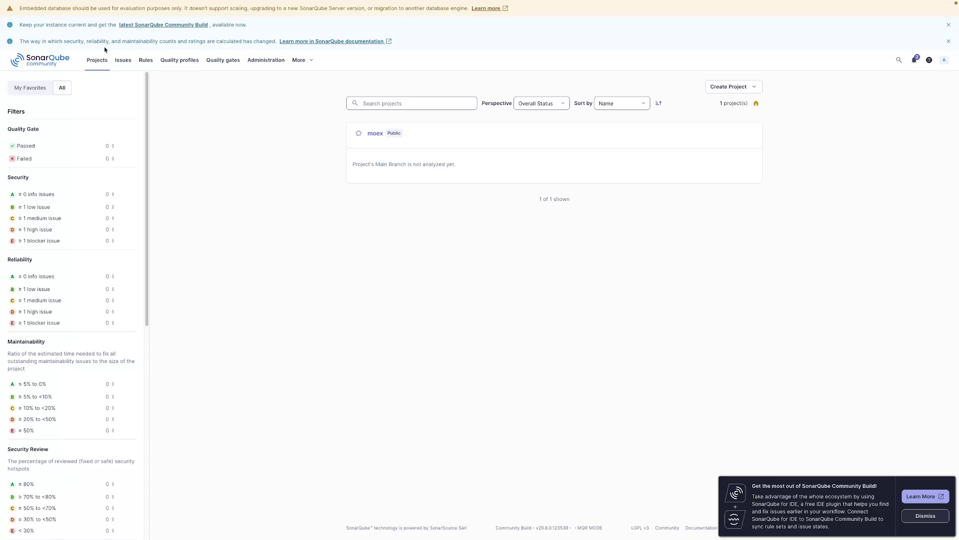
{"action": "left_click", "coordinate": [376, 133]}
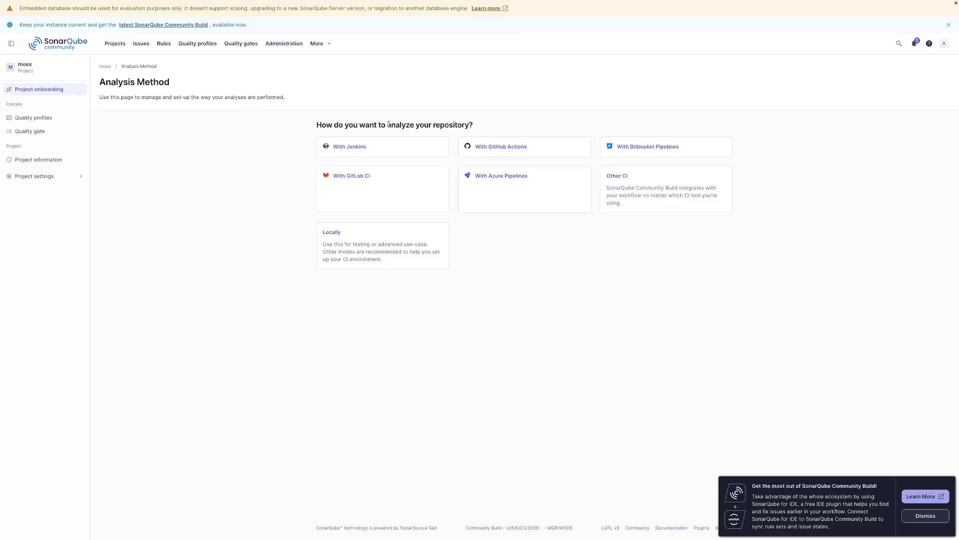
{"action": "mouse_move", "coordinate": [209, 2]}
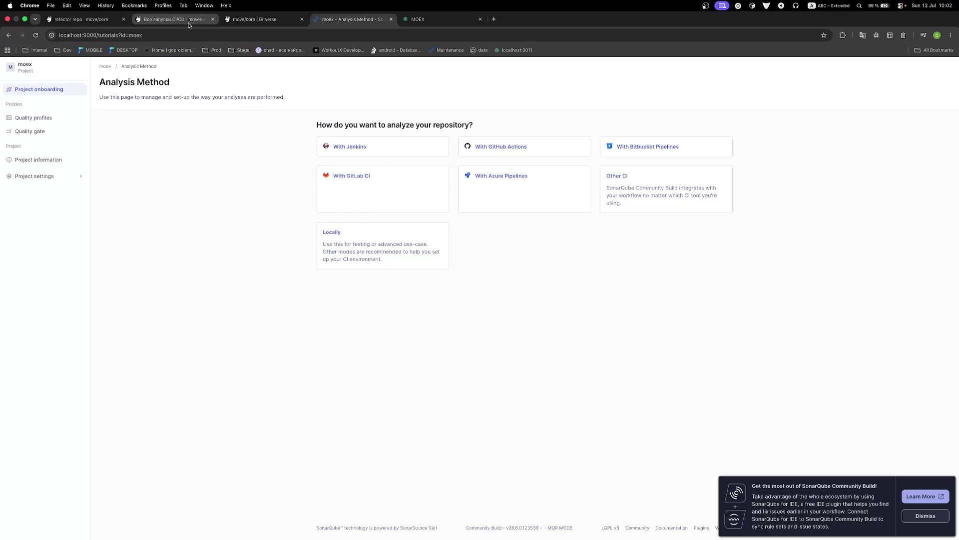
{"action": "left_click", "coordinate": [265, 20]}
Step: Go to the move/core repository and reload its list of all CI/CD runs
{"action": "left_click", "coordinate": [423, 19]}
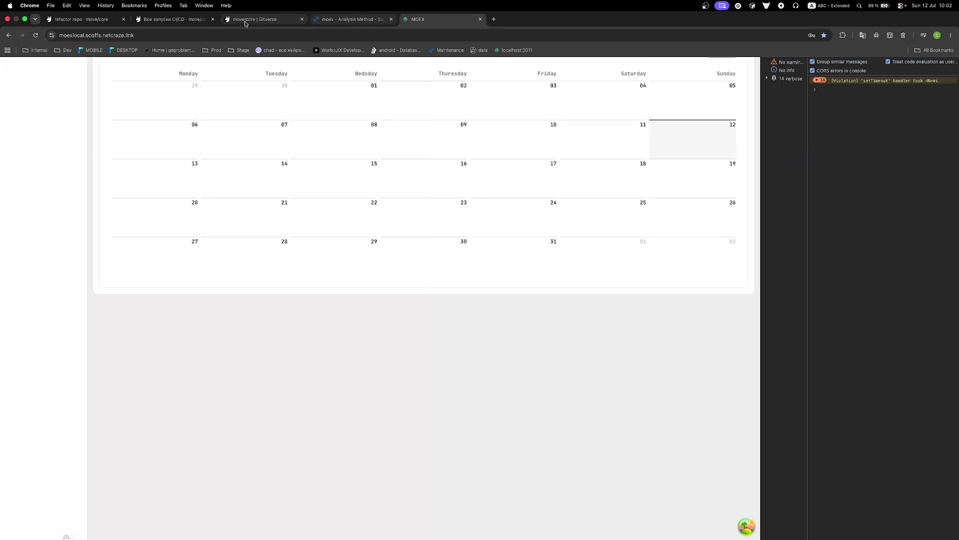
{"action": "left_click", "coordinate": [260, 19]}
{"action": "left_click", "coordinate": [173, 19]}
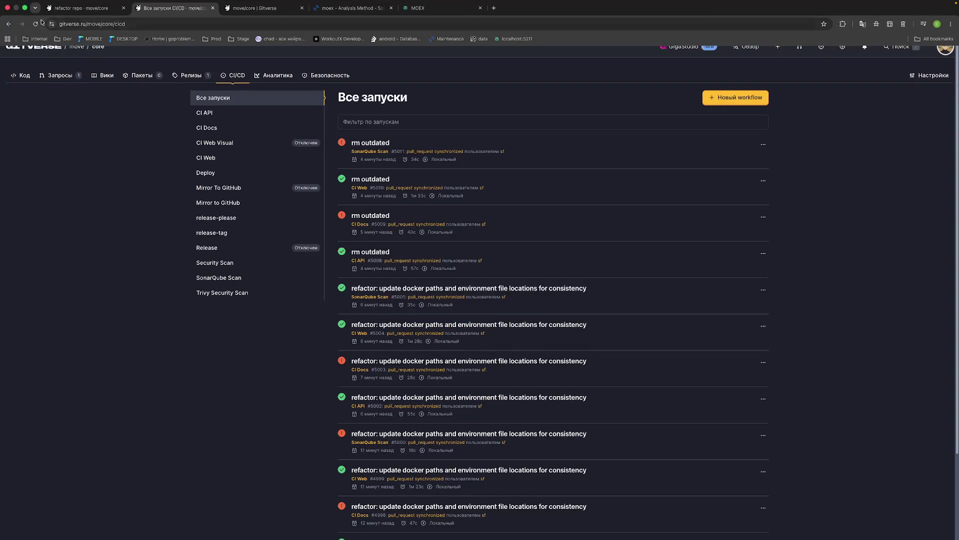
{"action": "left_click", "coordinate": [35, 36]}
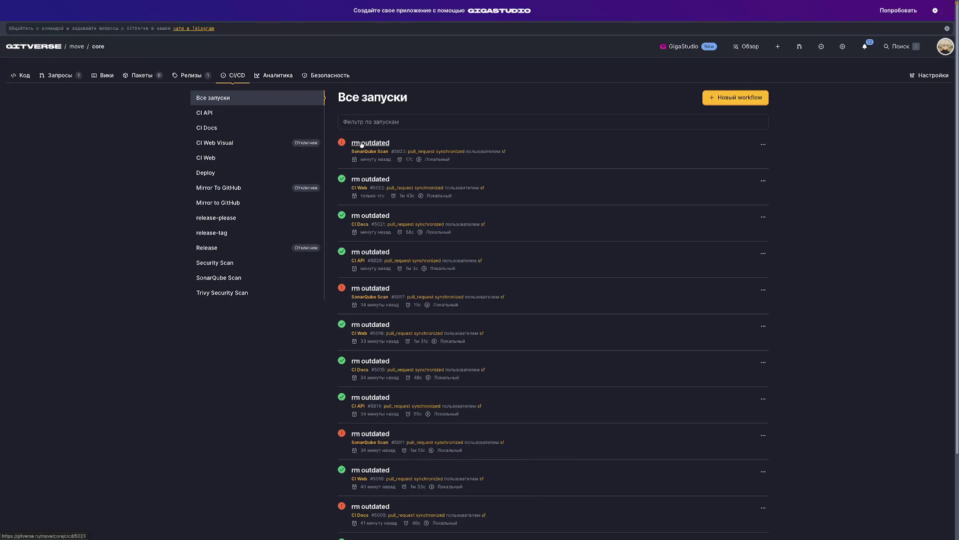
Step: Open failed SonarQube Scan run #5023 and inspect its 401 Unauthorized log
{"action": "left_click", "coordinate": [362, 144]}
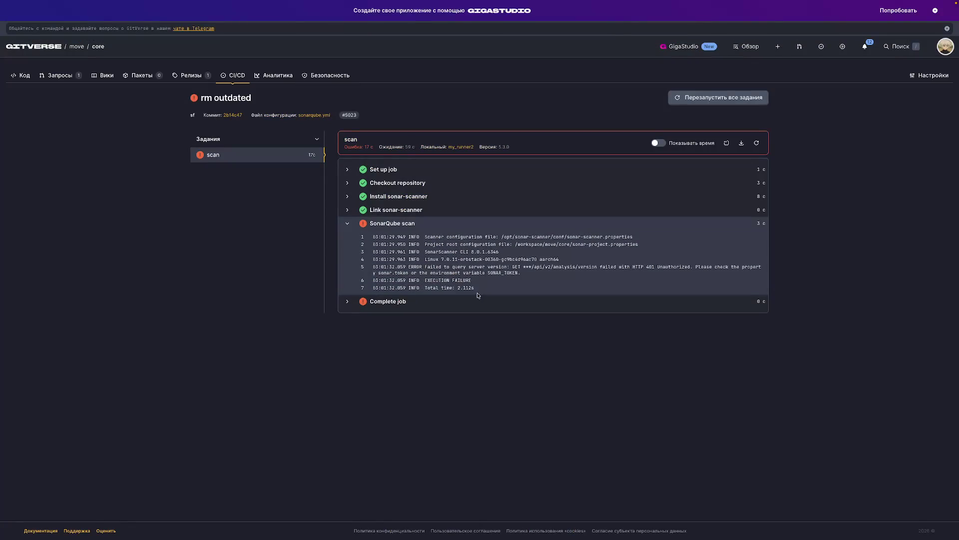
{"action": "left_click_drag", "start_coordinate": [494, 290], "coordinate": [377, 234]}
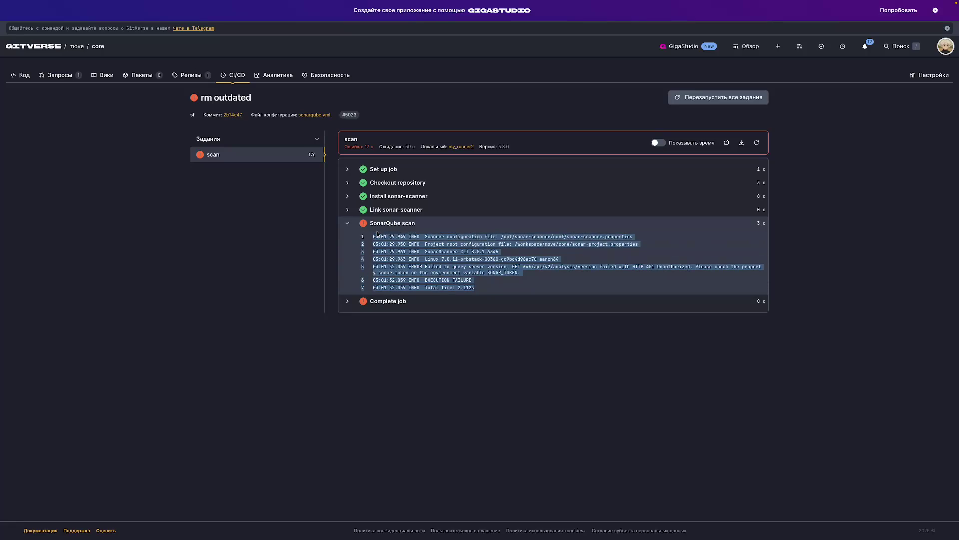
{"action": "left_click", "coordinate": [461, 112]}
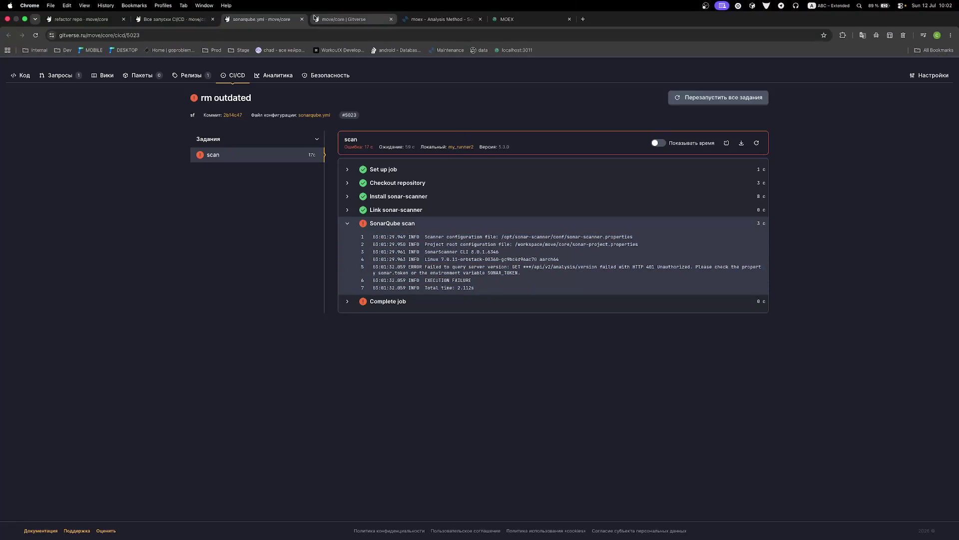
{"action": "left_click", "coordinate": [295, 35]}
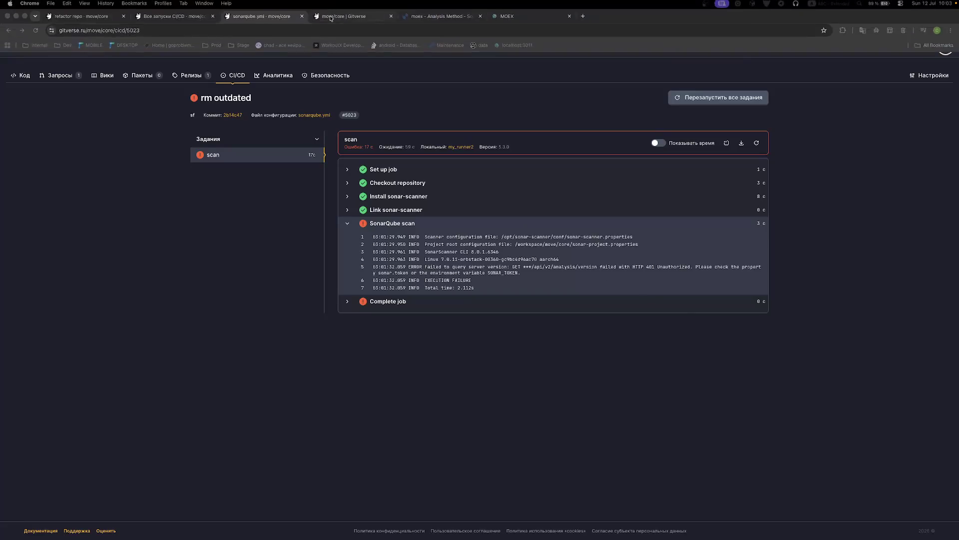
Step: Back on SonarQube's analysis methods, choose Other CI with a new project token
{"action": "left_click", "coordinate": [350, 19]}
{"action": "left_click", "coordinate": [440, 19]}
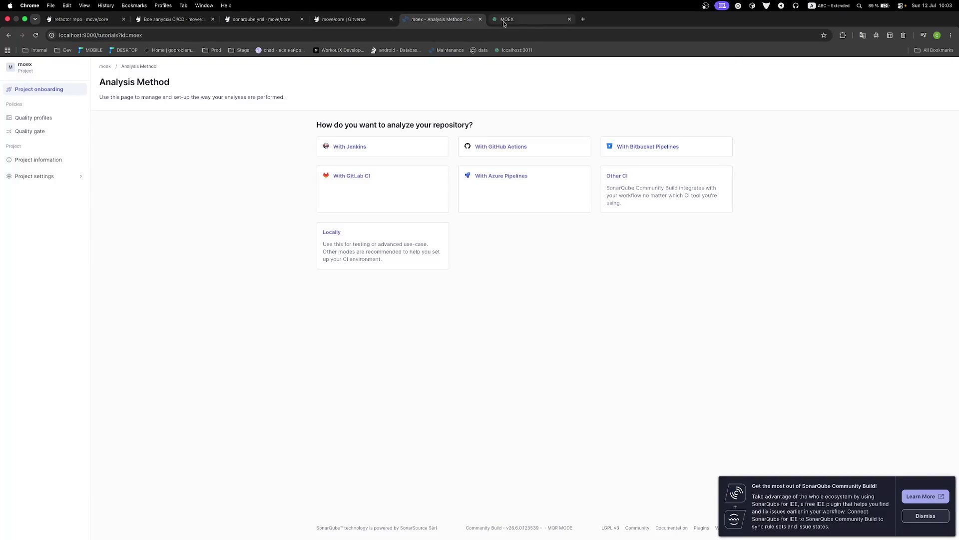
{"action": "left_click", "coordinate": [515, 20]}
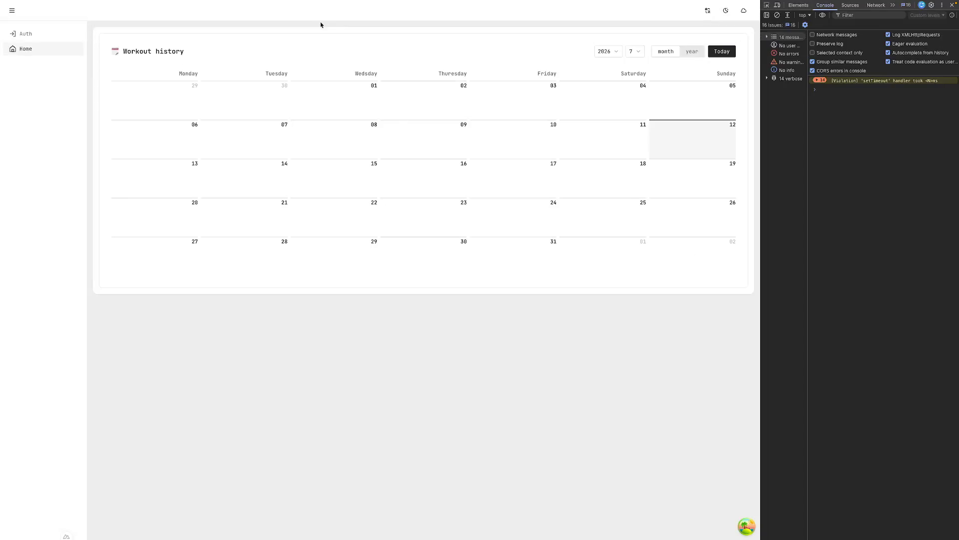
{"action": "left_click", "coordinate": [423, 19]}
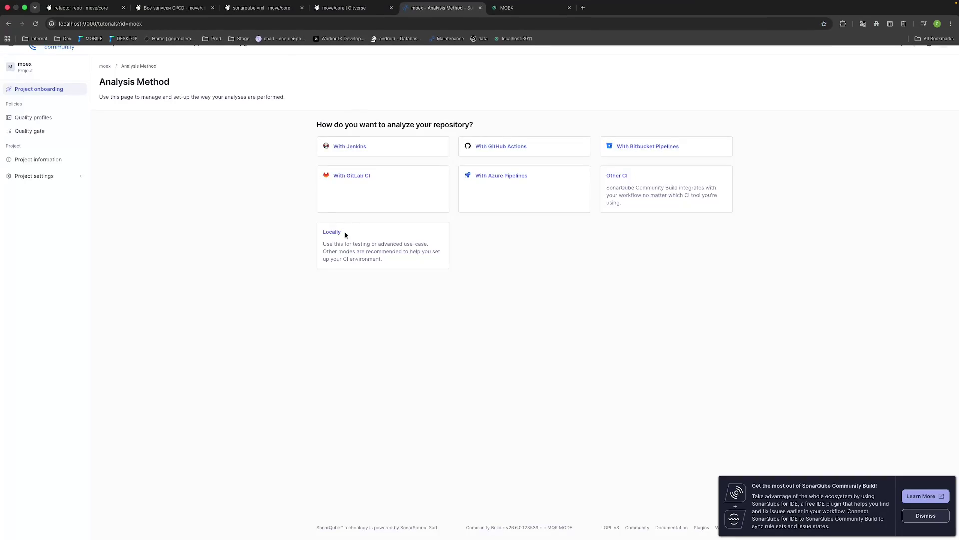
{"action": "left_click", "coordinate": [613, 173]}
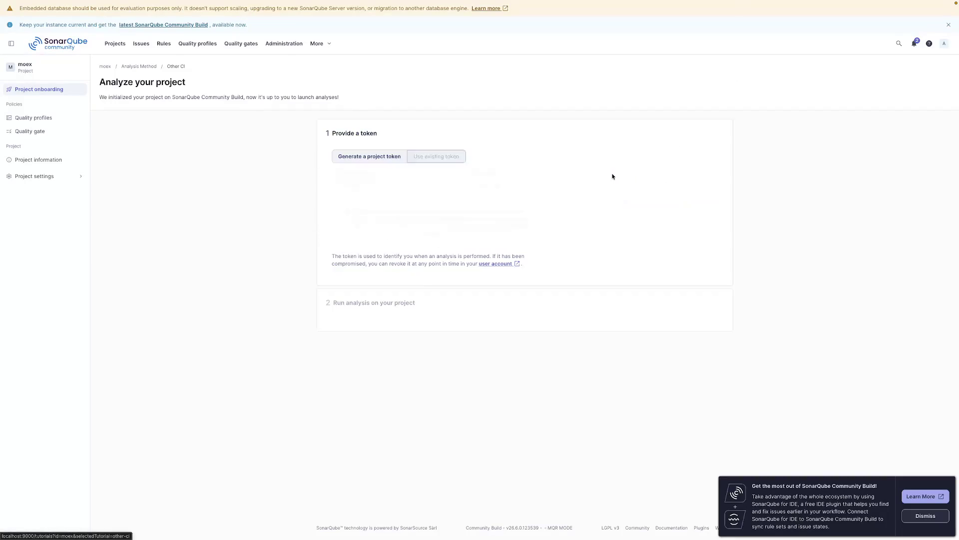
{"action": "left_click", "coordinate": [439, 157]}
{"action": "left_click", "coordinate": [392, 158]}
Step: Generate another non-expiring moex token and continue to analysis setup
{"action": "left_click", "coordinate": [503, 186]}
{"action": "left_click", "coordinate": [492, 243]}
{"action": "left_click", "coordinate": [554, 186]}
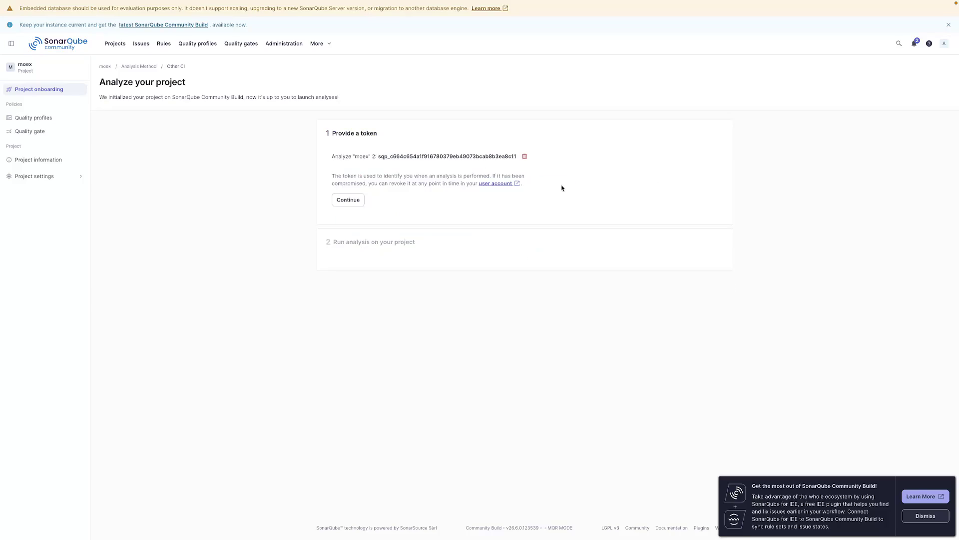
{"action": "double_click", "coordinate": [435, 156]}
{"action": "left_click", "coordinate": [353, 200]}
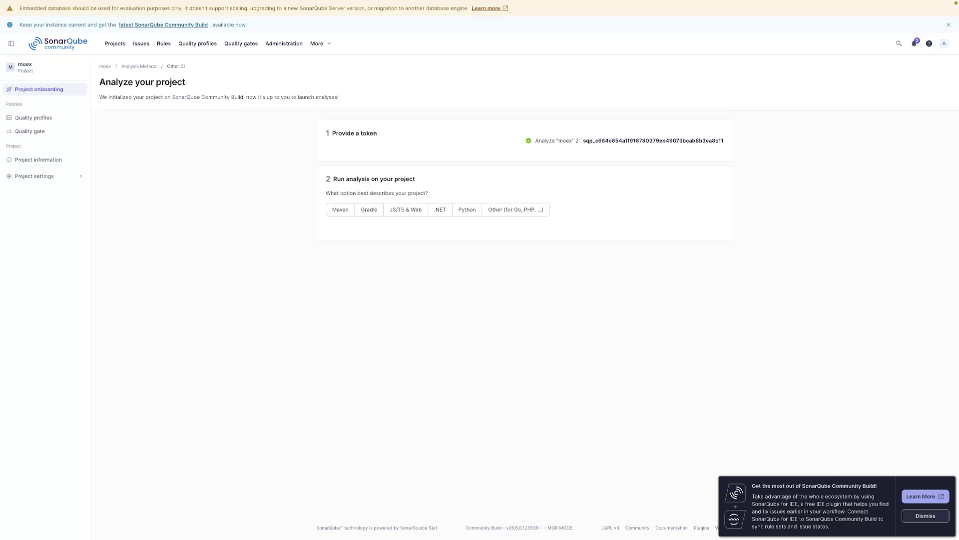
Step: Go to the SonarQube projects list, then back to the failed GitVerse scan job
{"action": "mouse_move", "coordinate": [431, 2]}
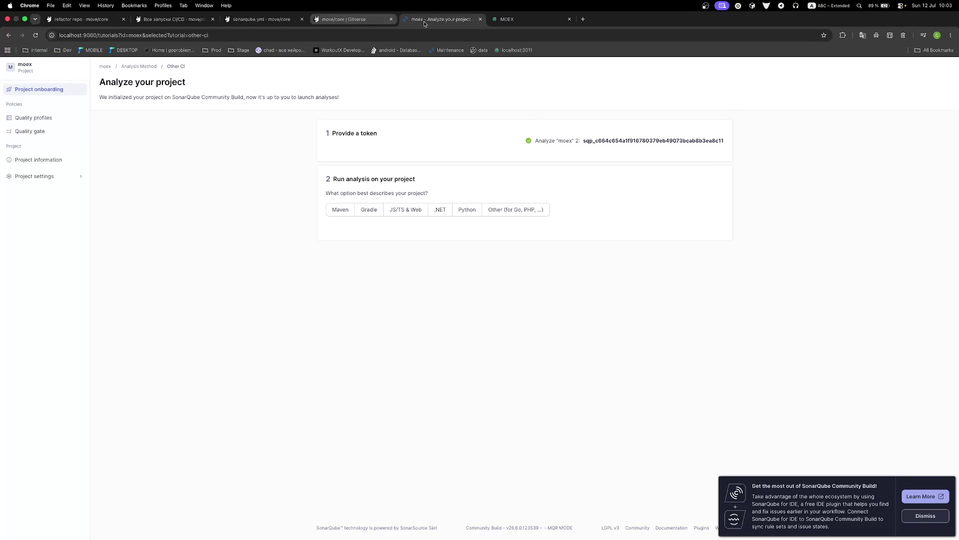
{"action": "left_click", "coordinate": [426, 23]}
{"action": "key", "text": "ctrl+Tab"}
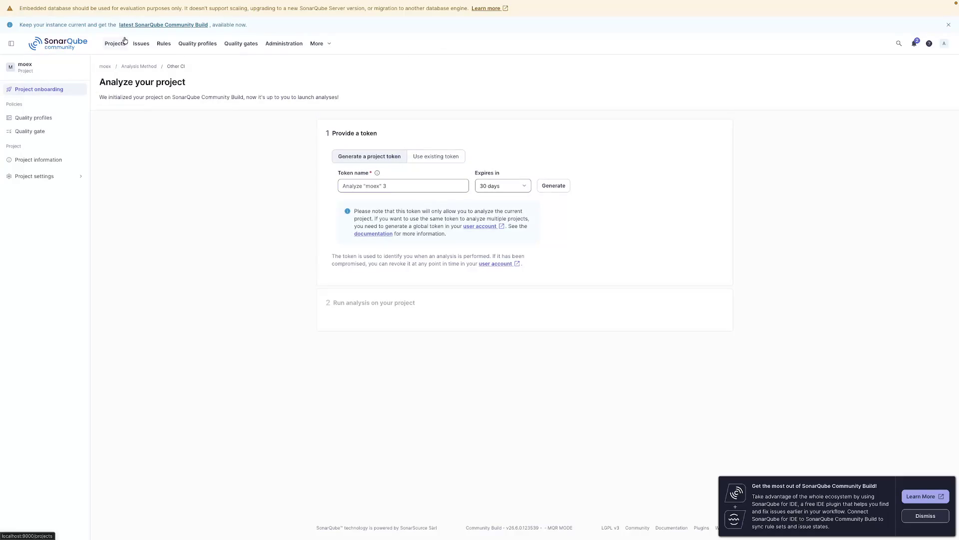
{"action": "left_click", "coordinate": [116, 44]}
{"action": "left_click", "coordinate": [265, 20]}
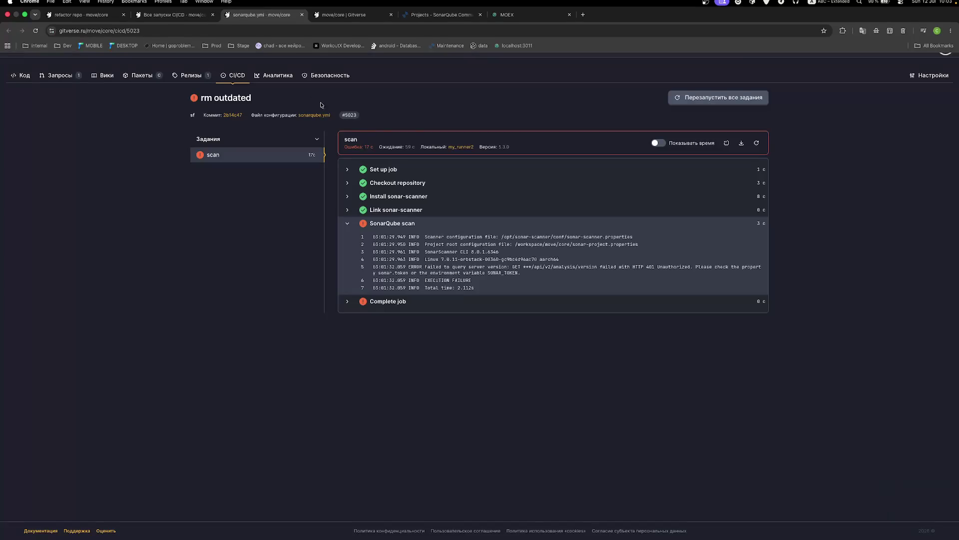
Step: Rerun all jobs of the failed SonarQube scan and open pull request #136 refactor repo
{"action": "left_click", "coordinate": [757, 144]}
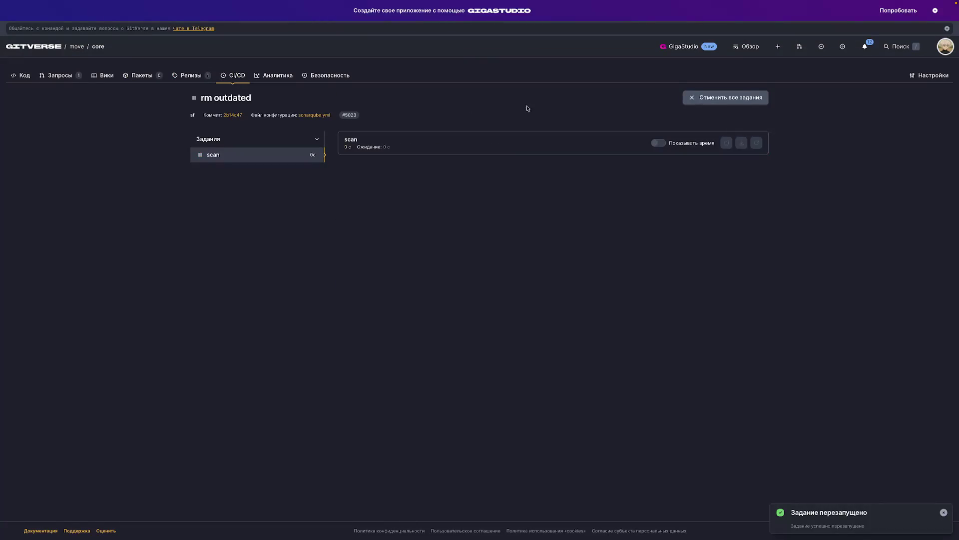
{"action": "left_click", "coordinate": [226, 77]}
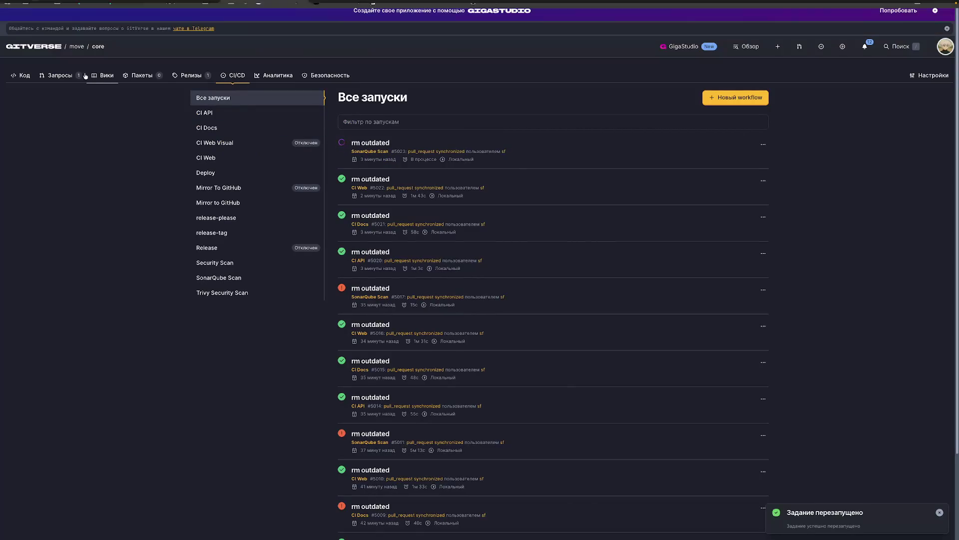
{"action": "left_click", "coordinate": [56, 77]}
{"action": "left_click", "coordinate": [243, 144]}
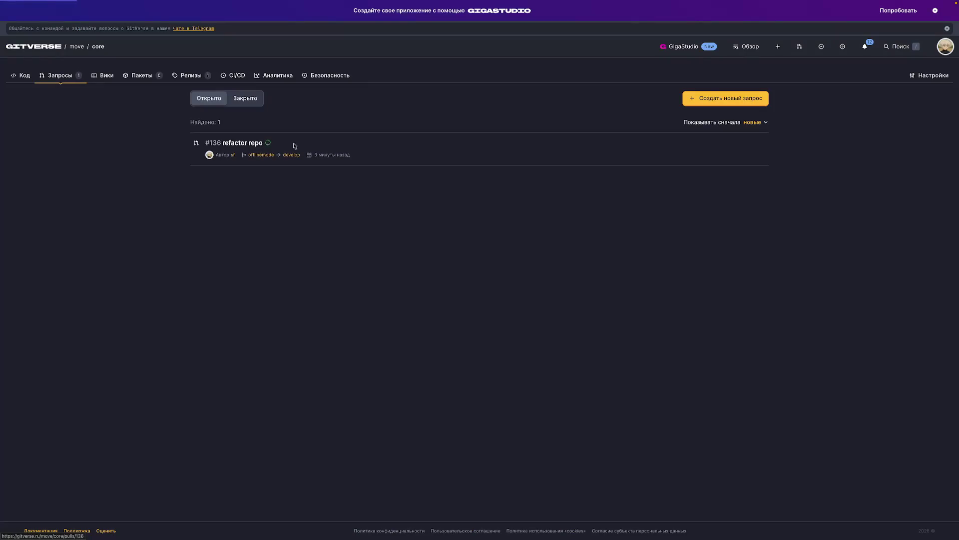
Step: Review the changed files (Изменённые файлы) of pull request #136
{"action": "left_click", "coordinate": [217, 131]}
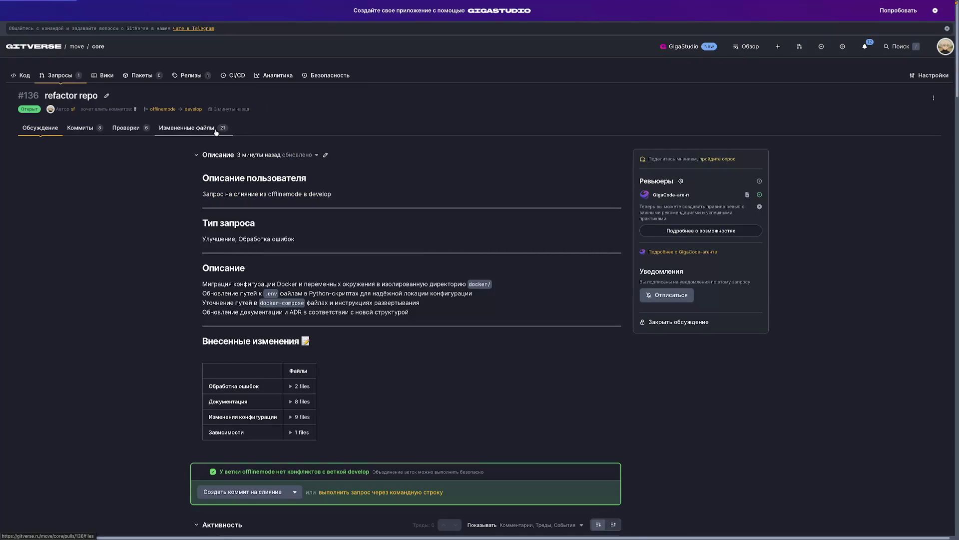
{"action": "scroll", "coordinate": [264, 269], "scroll_direction": "down", "scroll_amount": 8}
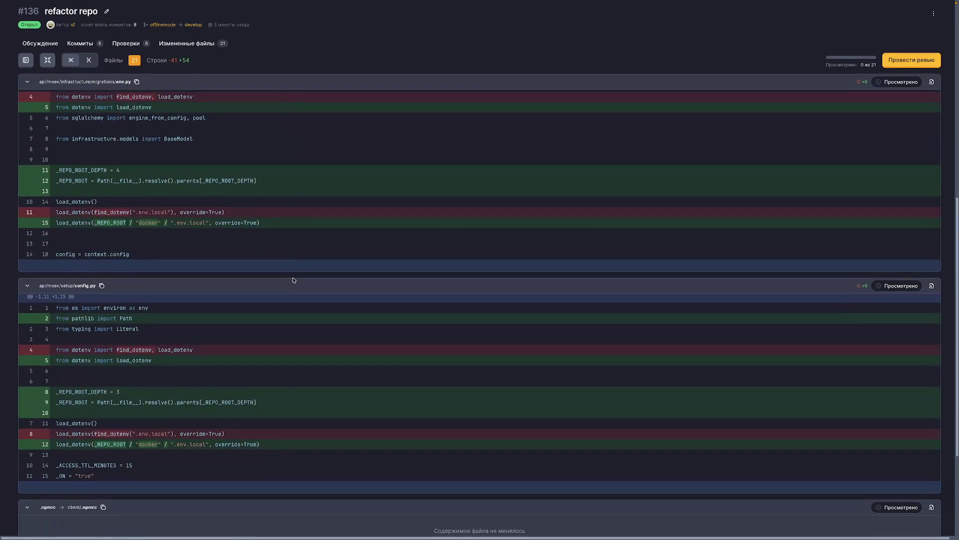
{"action": "scroll", "coordinate": [294, 280], "scroll_direction": "down", "scroll_amount": 20}
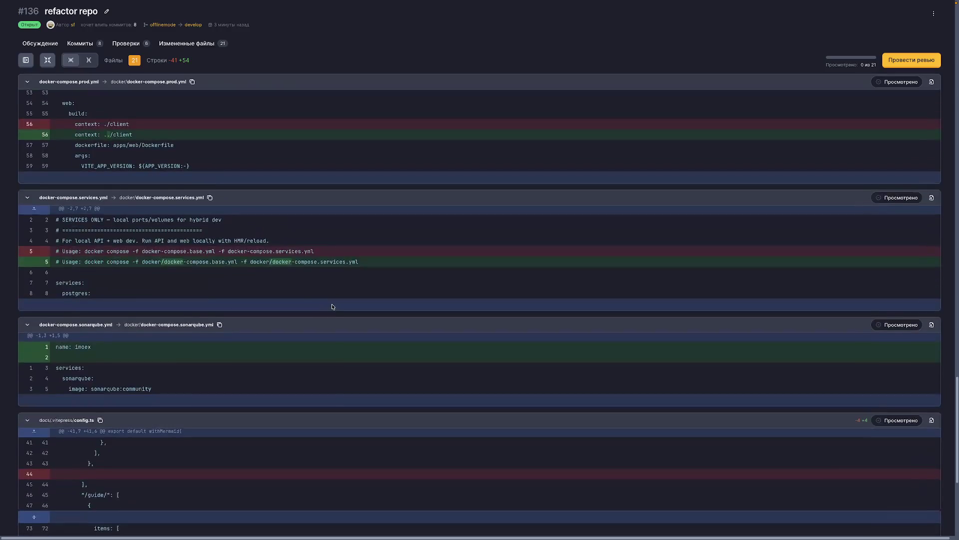
{"action": "scroll", "coordinate": [333, 307], "scroll_direction": "down", "scroll_amount": 15}
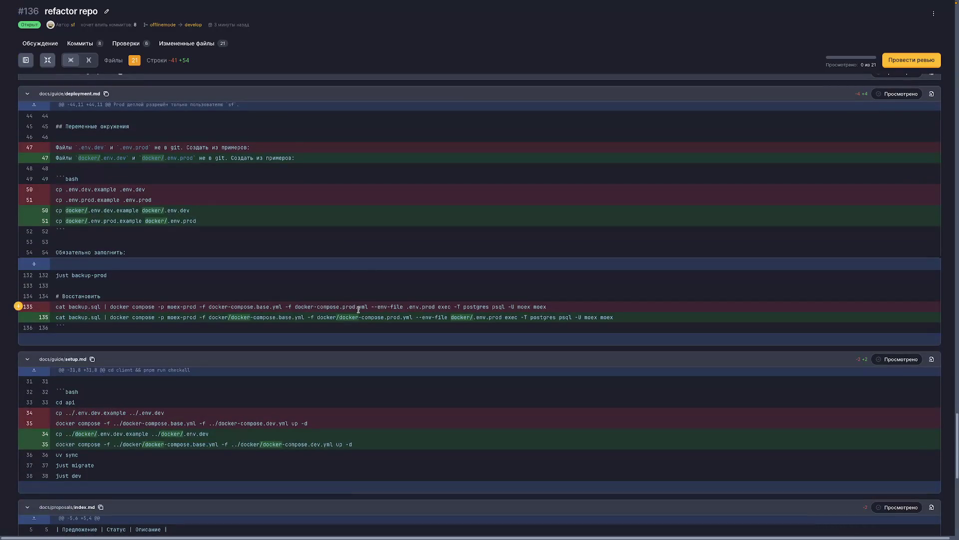
{"action": "scroll", "coordinate": [358, 309], "scroll_direction": "down", "scroll_amount": 15}
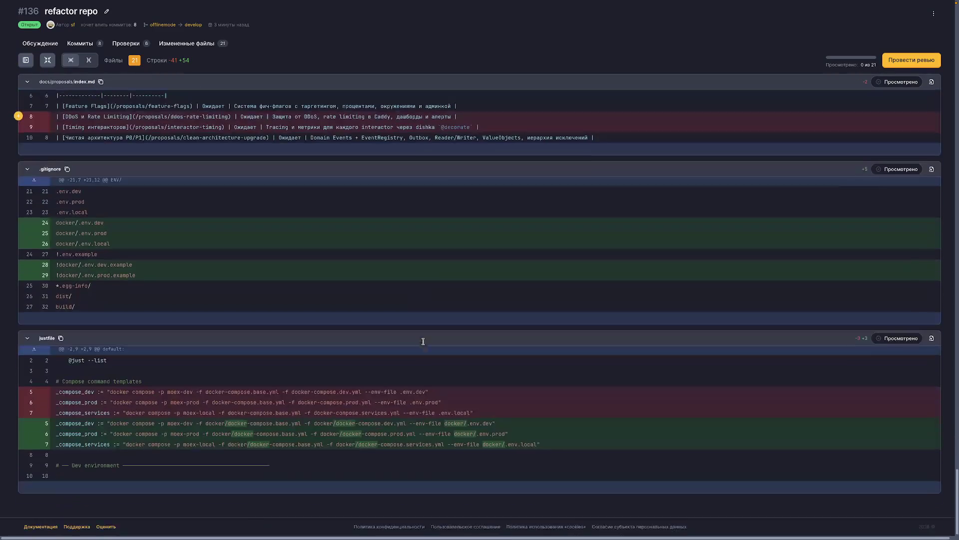
{"action": "scroll", "coordinate": [425, 343], "scroll_direction": "up", "scroll_amount": 2}
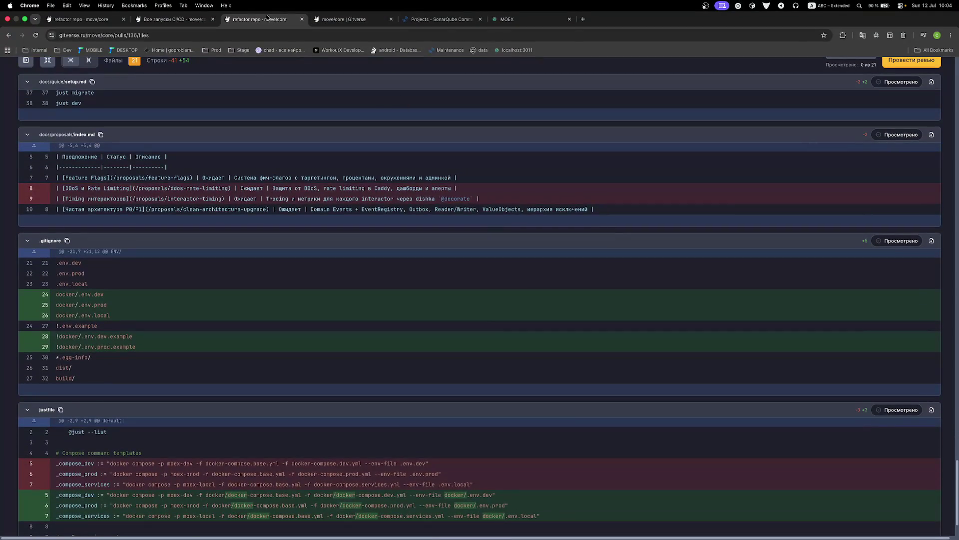
{"action": "scroll", "coordinate": [302, 252], "scroll_direction": "up", "scroll_amount": 15}
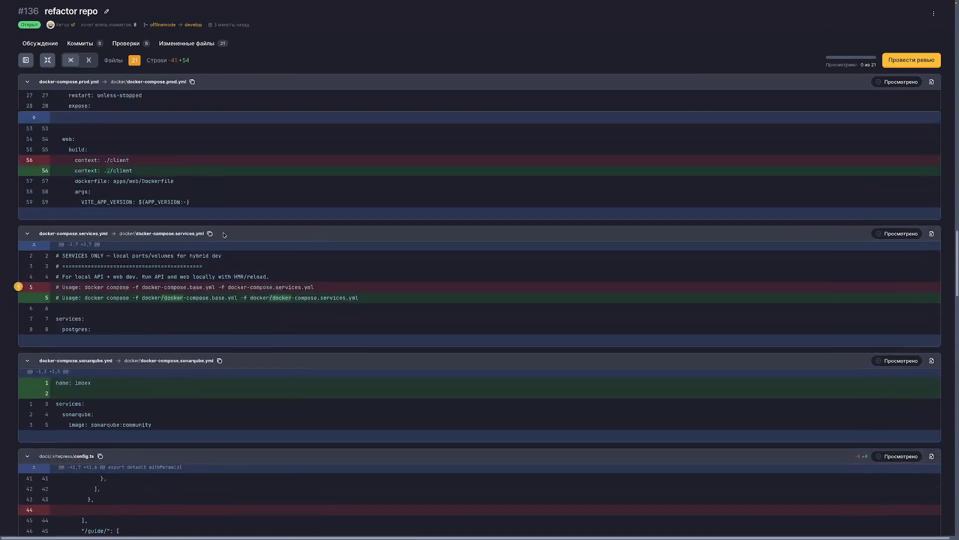
{"action": "scroll", "coordinate": [223, 235], "scroll_direction": "up", "scroll_amount": 15}
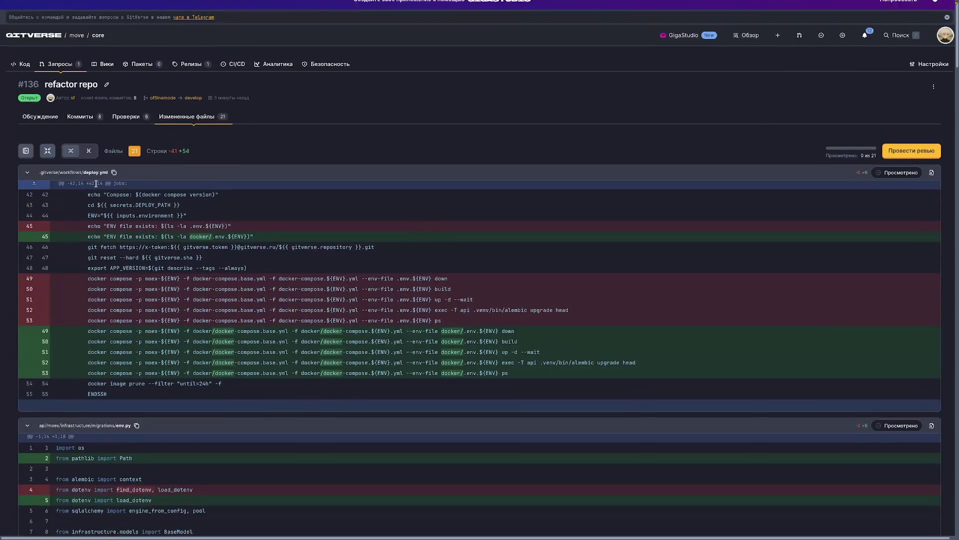
Step: Merge pull request #136 from offlinemode into develop with a merge commit
{"action": "left_click", "coordinate": [56, 128]}
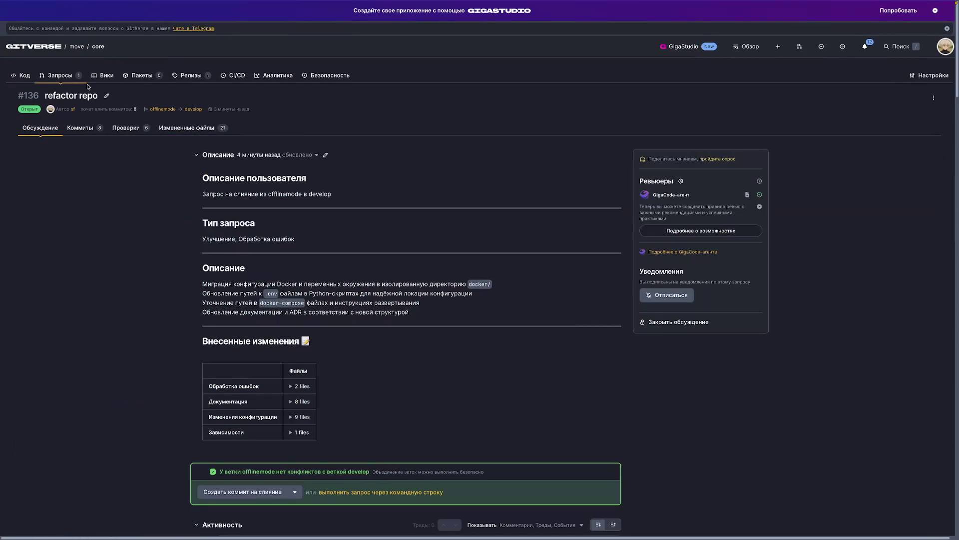
{"action": "left_click", "coordinate": [107, 95]}
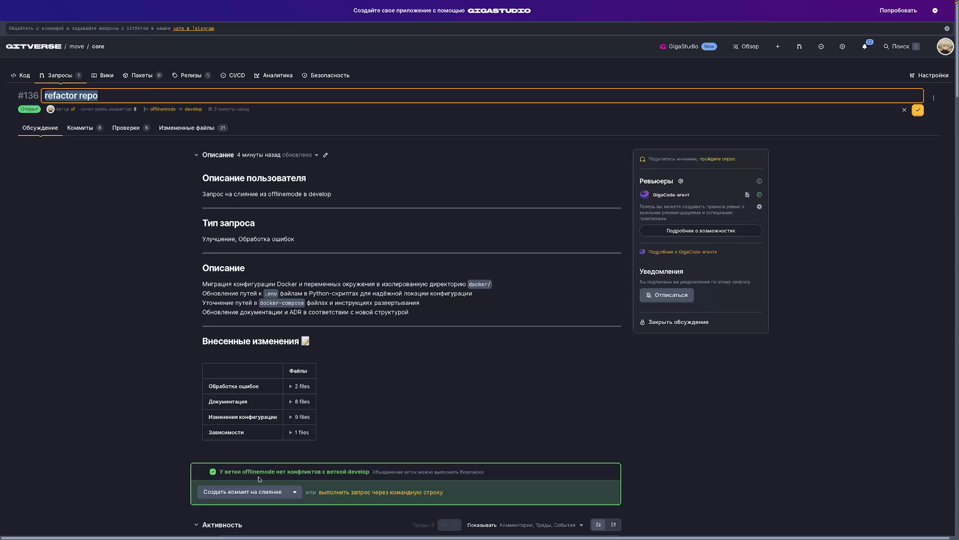
{"action": "left_click", "coordinate": [285, 491]}
{"action": "scroll", "coordinate": [206, 474], "scroll_direction": "down", "scroll_amount": 2}
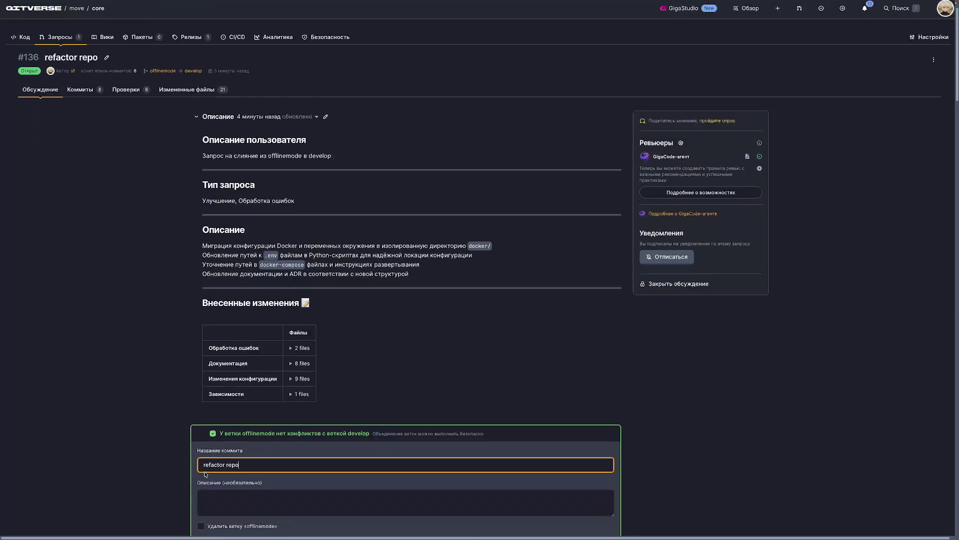
{"action": "left_click", "coordinate": [214, 511]}
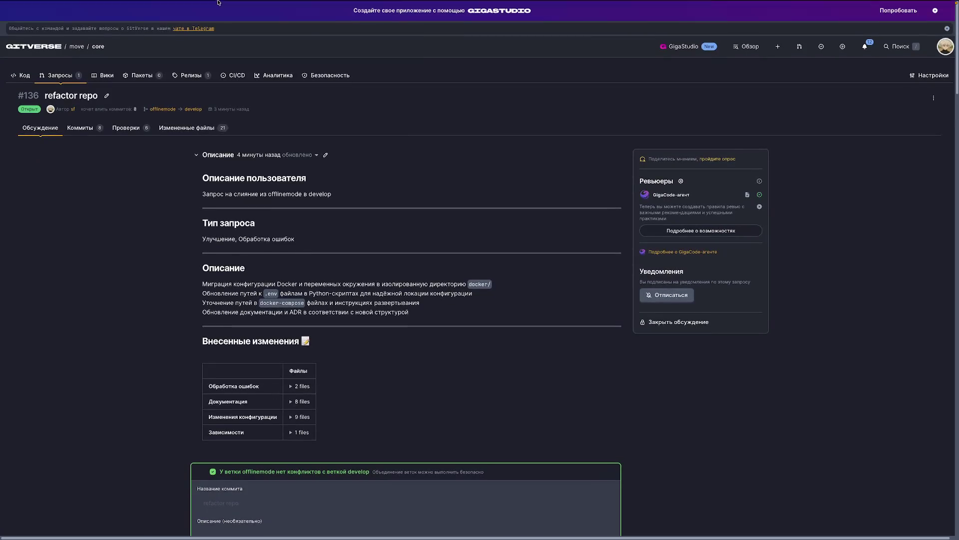
Step: Go to SonarQube and open the moex project overview
{"action": "mouse_move", "coordinate": [218, 2]}
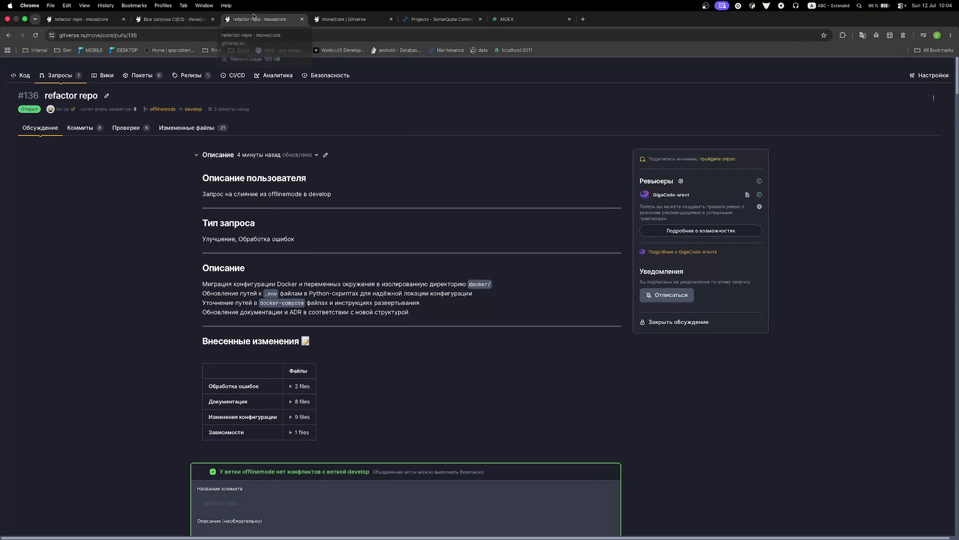
{"action": "left_click", "coordinate": [350, 19]}
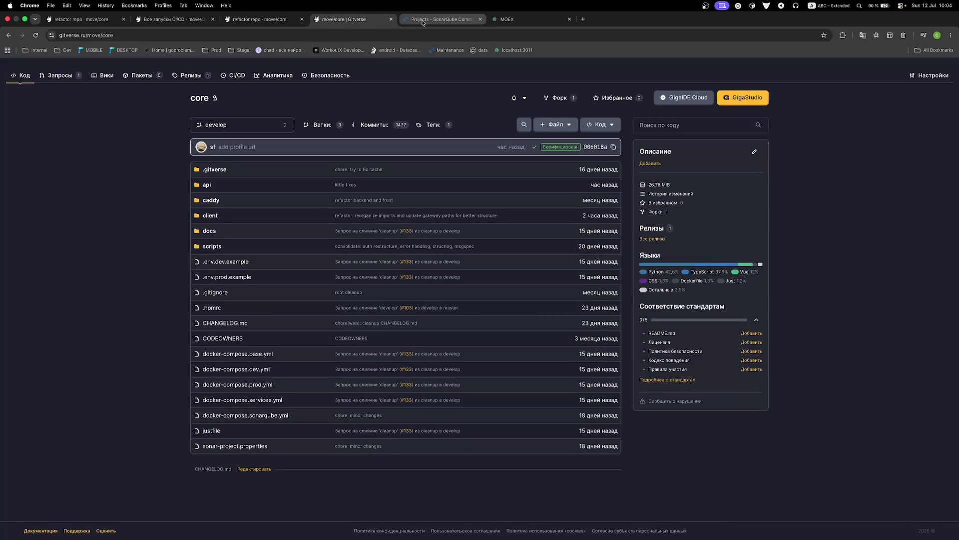
{"action": "left_click", "coordinate": [423, 21]}
{"action": "left_click", "coordinate": [379, 134]}
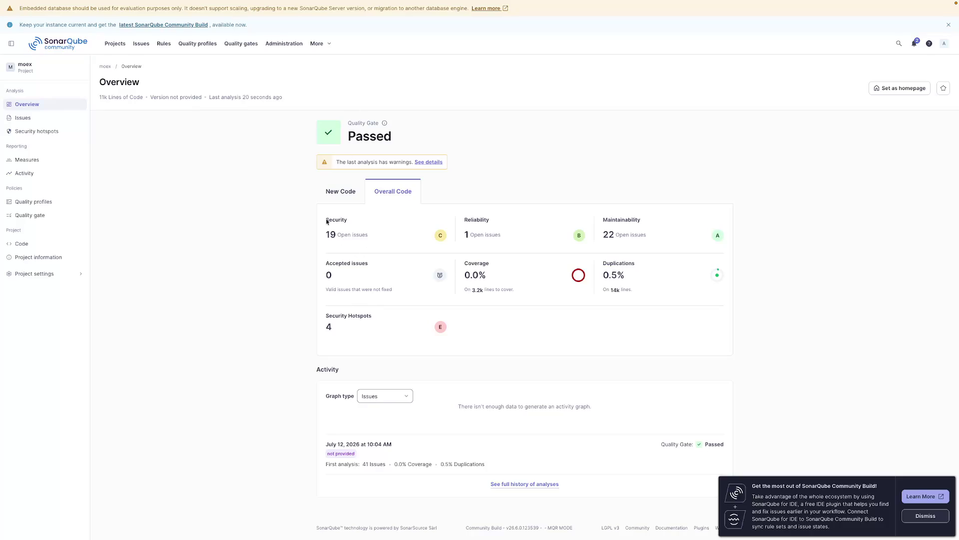
Step: Compare moex's New Code and Overall Code measures, then list its 19 security issues
{"action": "left_click", "coordinate": [346, 193]}
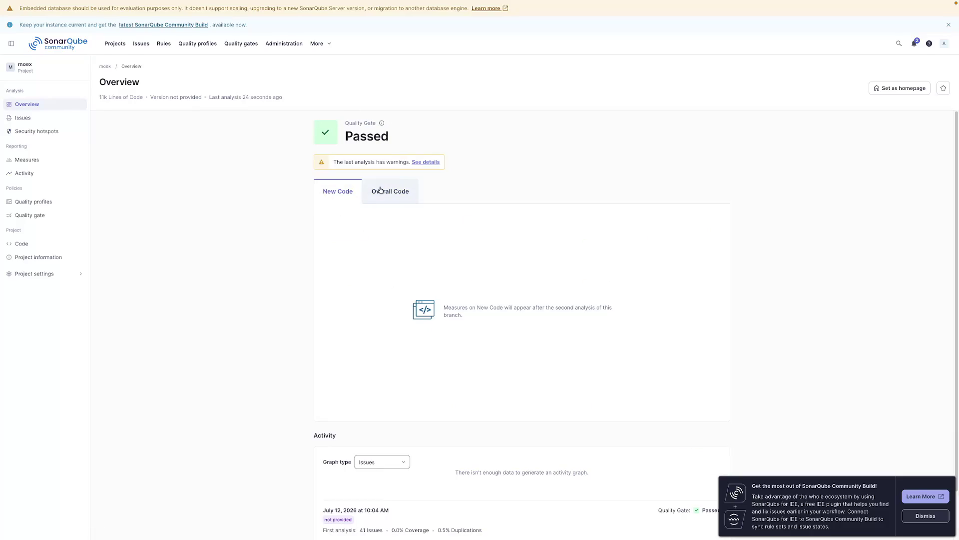
{"action": "left_click", "coordinate": [381, 191]}
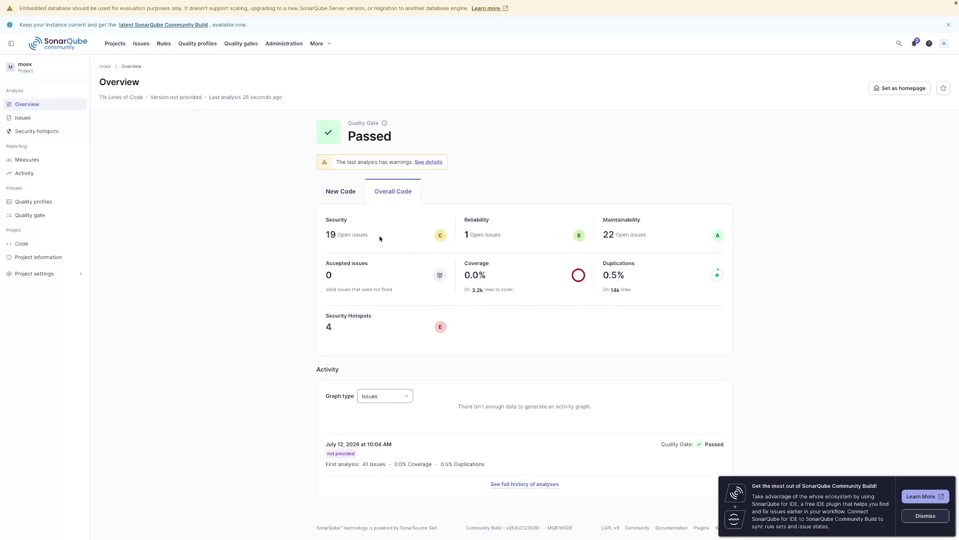
{"action": "left_click", "coordinate": [328, 235]}
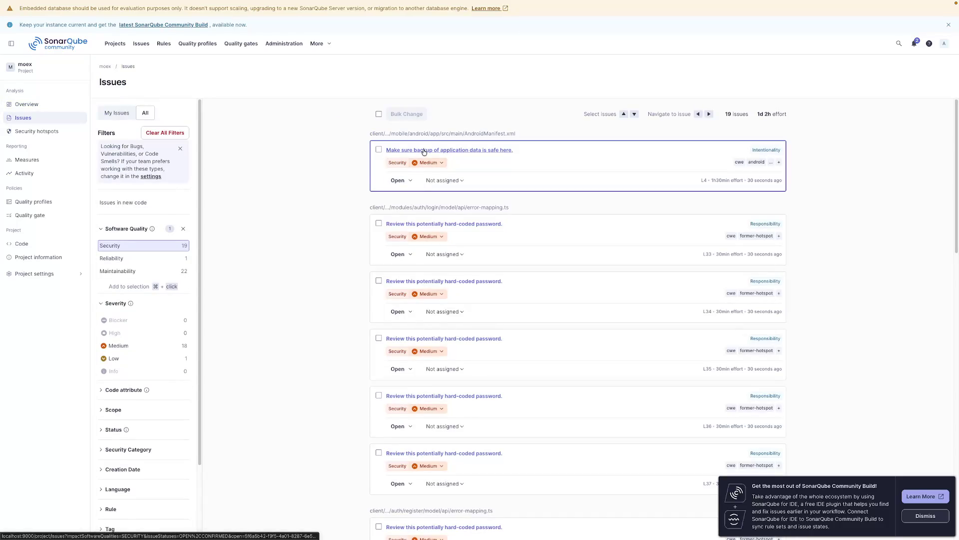
{"action": "left_click", "coordinate": [400, 181]}
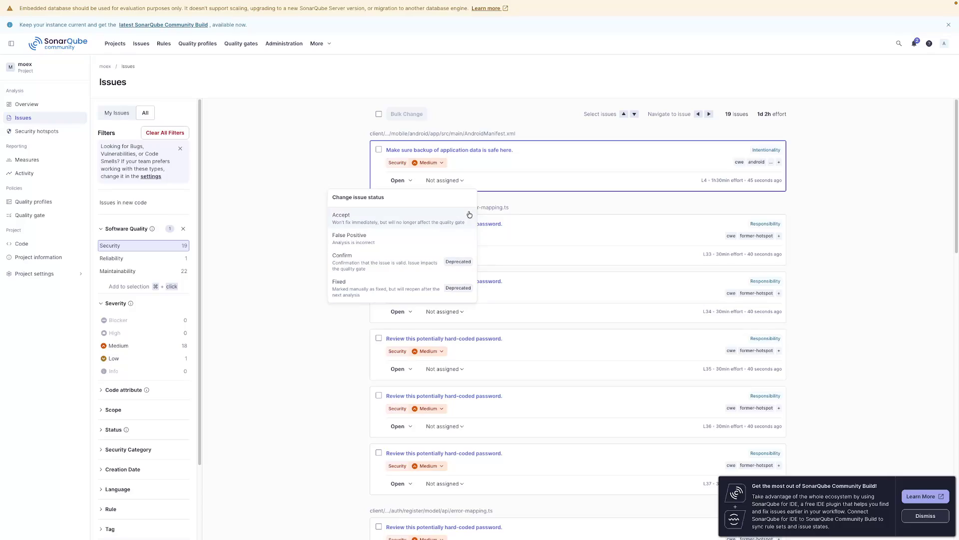
Step: Accept the first security issue and inspect a hard-coded password issue's details
{"action": "left_click", "coordinate": [438, 215]}
{"action": "left_click", "coordinate": [515, 303]}
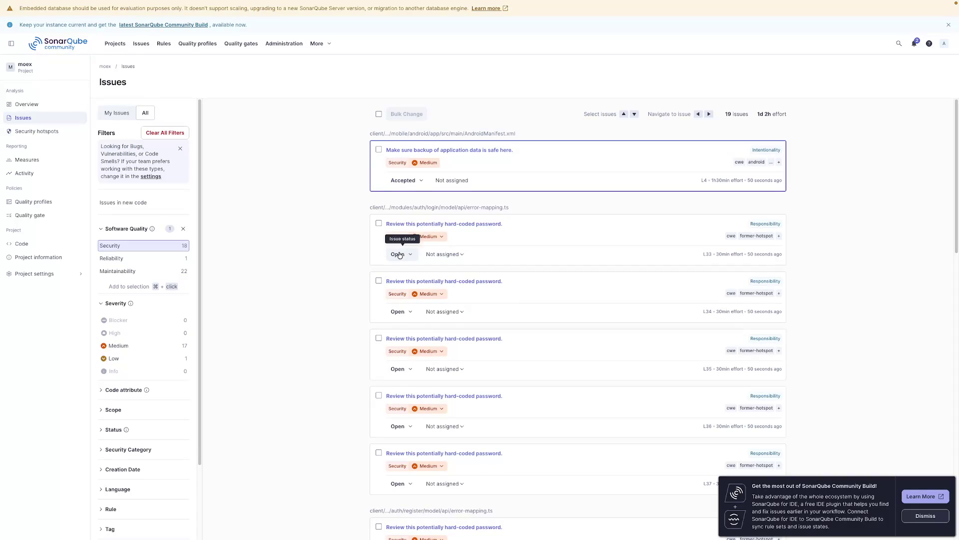
{"action": "left_click", "coordinate": [426, 225]}
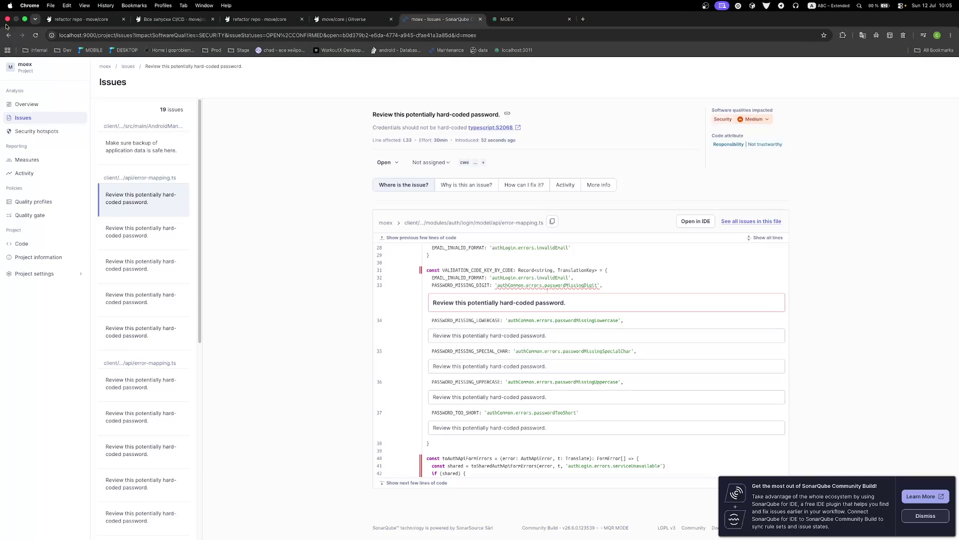
{"action": "left_click", "coordinate": [8, 30]}
Step: Accept the hard-coded password issues at L33, L34 and L35
{"action": "left_click", "coordinate": [397, 254]}
{"action": "left_click", "coordinate": [350, 291]}
{"action": "left_click", "coordinate": [532, 303]}
{"action": "left_click", "coordinate": [399, 255]}
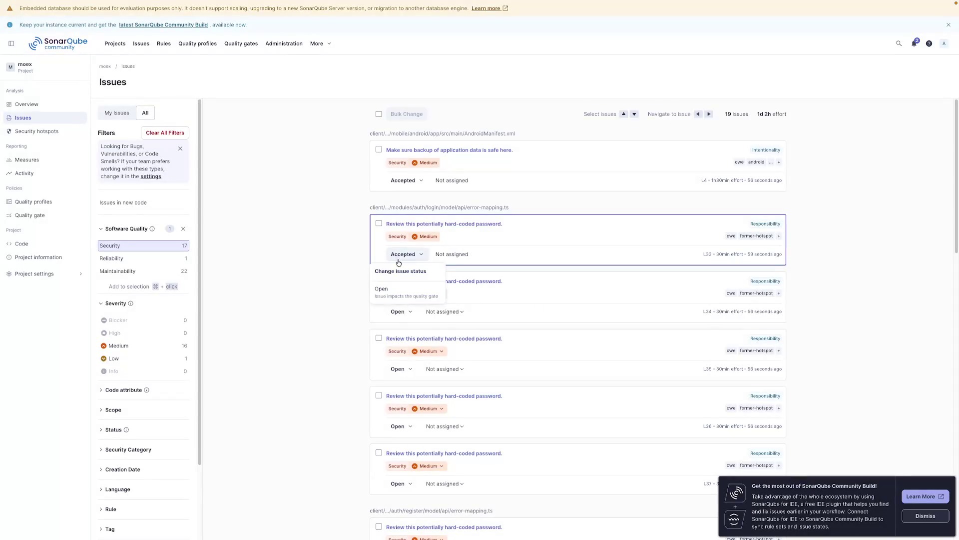
{"action": "left_click", "coordinate": [399, 255]}
{"action": "left_click", "coordinate": [400, 312]}
{"action": "left_click", "coordinate": [440, 348]}
{"action": "left_click", "coordinate": [539, 303]}
{"action": "left_click", "coordinate": [401, 369]}
{"action": "left_click", "coordinate": [398, 406]}
{"action": "left_click", "coordinate": [515, 303]}
Step: Accept the hard-coded password issues at L36, L37 and L58
{"action": "scroll", "coordinate": [462, 366], "scroll_direction": "down", "scroll_amount": 2}
{"action": "left_click", "coordinate": [411, 360]}
{"action": "left_click", "coordinate": [391, 394]}
{"action": "left_click", "coordinate": [529, 302]}
{"action": "scroll", "coordinate": [465, 316], "scroll_direction": "down", "scroll_amount": 2}
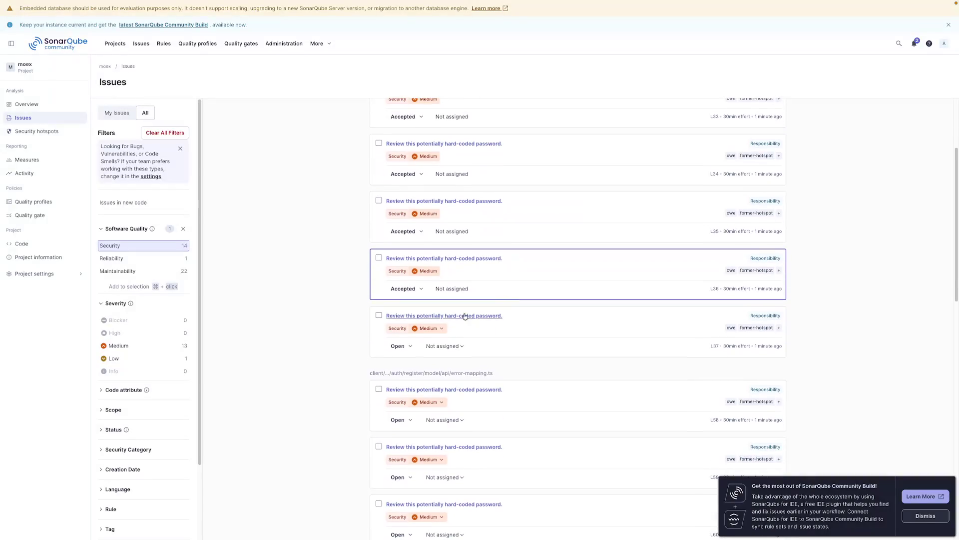
{"action": "left_click", "coordinate": [400, 346]}
{"action": "left_click", "coordinate": [379, 383]}
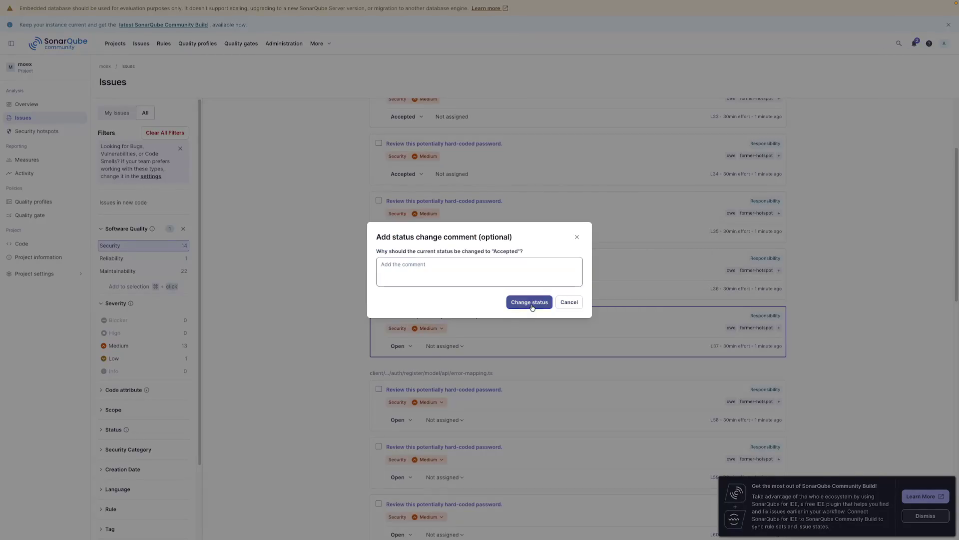
{"action": "left_click", "coordinate": [525, 303]}
{"action": "scroll", "coordinate": [435, 324], "scroll_direction": "down", "scroll_amount": 1}
{"action": "scroll", "coordinate": [438, 343], "scroll_direction": "down", "scroll_amount": 1}
{"action": "left_click", "coordinate": [405, 342]}
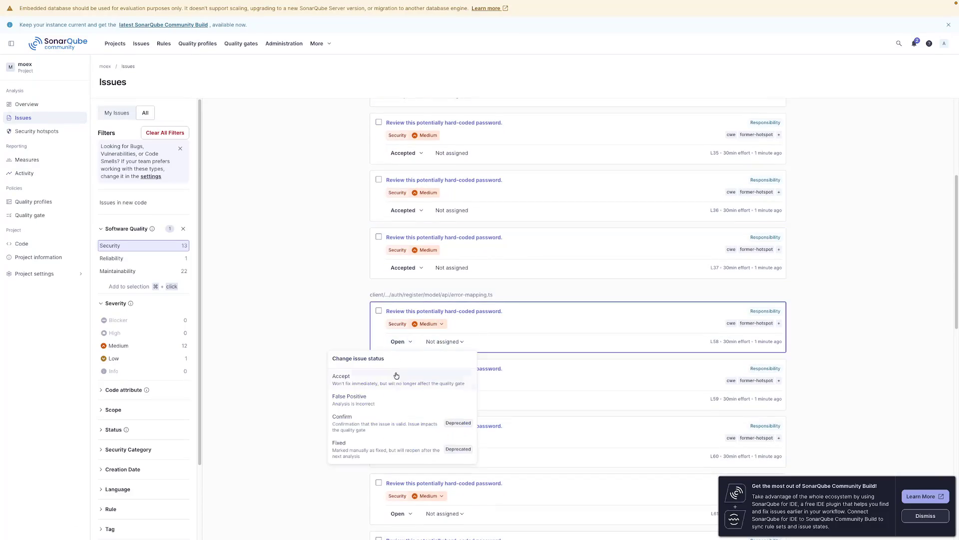
{"action": "left_click", "coordinate": [395, 381]}
{"action": "left_click", "coordinate": [536, 302]}
Step: Accept the hard-coded password issues at L59 and L60
{"action": "left_click", "coordinate": [401, 400]}
{"action": "left_click", "coordinate": [397, 444]}
{"action": "left_click", "coordinate": [529, 301]}
{"action": "scroll", "coordinate": [520, 307], "scroll_direction": "down", "scroll_amount": 4}
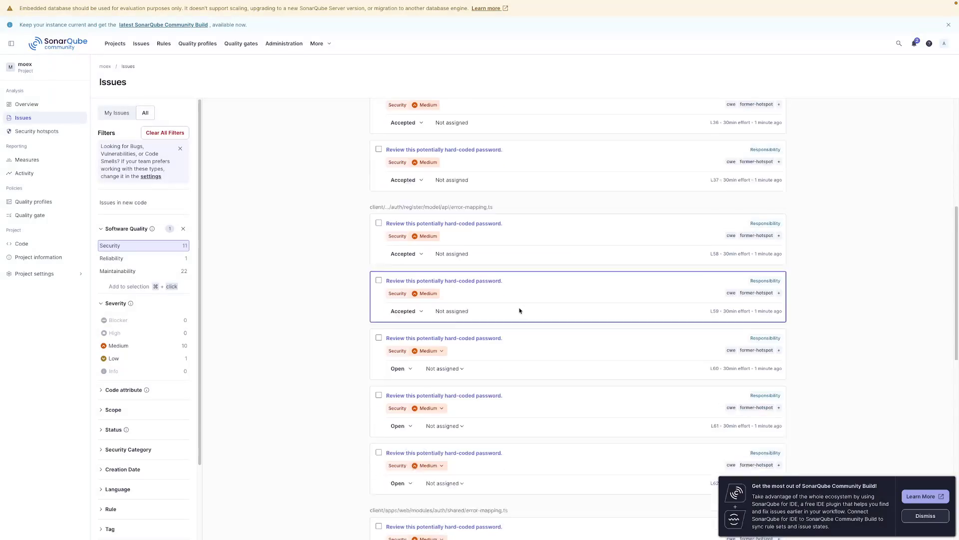
{"action": "left_click", "coordinate": [409, 308]}
{"action": "left_click", "coordinate": [398, 343]}
{"action": "left_click", "coordinate": [520, 302]}
Step: Accept the L61 and L62 password issues and reload to show only open issues
{"action": "left_click", "coordinate": [398, 366]}
{"action": "left_click", "coordinate": [350, 402]}
{"action": "left_click", "coordinate": [531, 302]}
{"action": "scroll", "coordinate": [510, 317], "scroll_direction": "down", "scroll_amount": 3}
{"action": "left_click", "coordinate": [398, 312]}
{"action": "left_click", "coordinate": [399, 346]}
{"action": "left_click", "coordinate": [517, 303]}
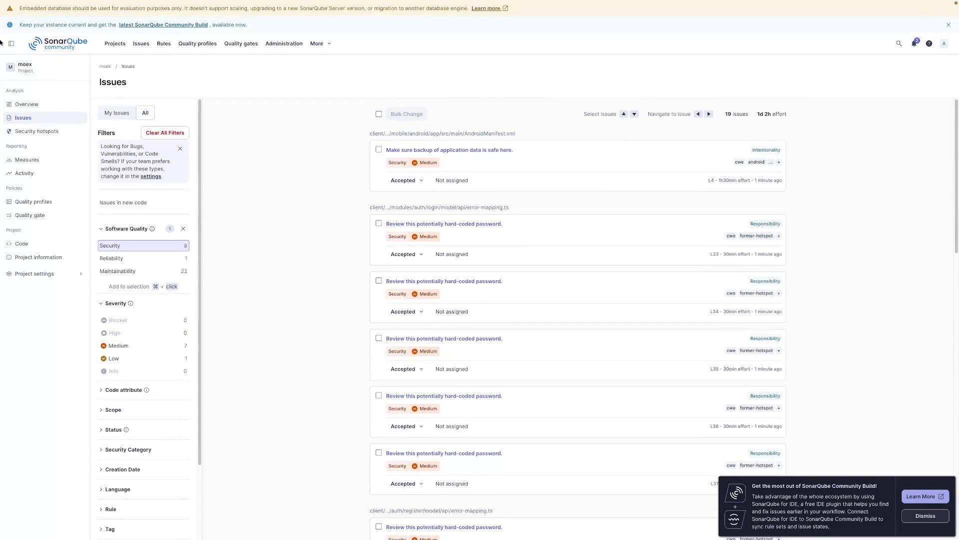
{"action": "left_click", "coordinate": [35, 36]}
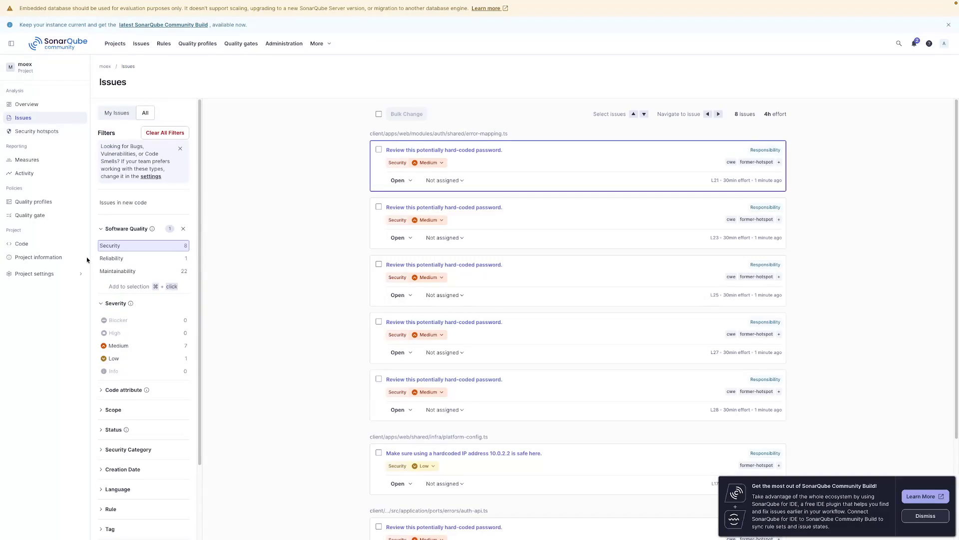
Step: Accept the auth-api security issue and the last issue in the list individually
{"action": "scroll", "coordinate": [455, 388], "scroll_direction": "down", "scroll_amount": 3}
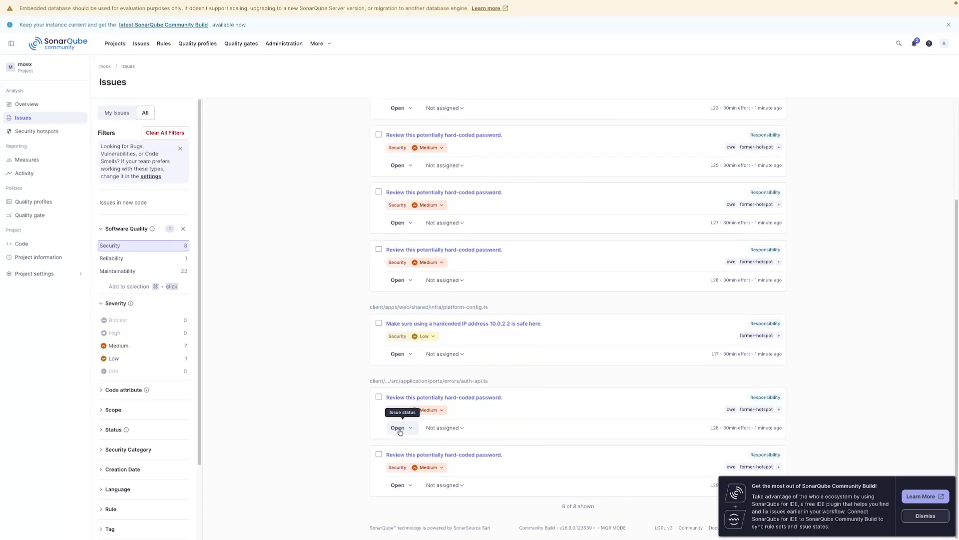
{"action": "left_click", "coordinate": [398, 428]}
{"action": "left_click", "coordinate": [373, 339]}
{"action": "left_click", "coordinate": [530, 302]}
{"action": "left_click", "coordinate": [399, 485]}
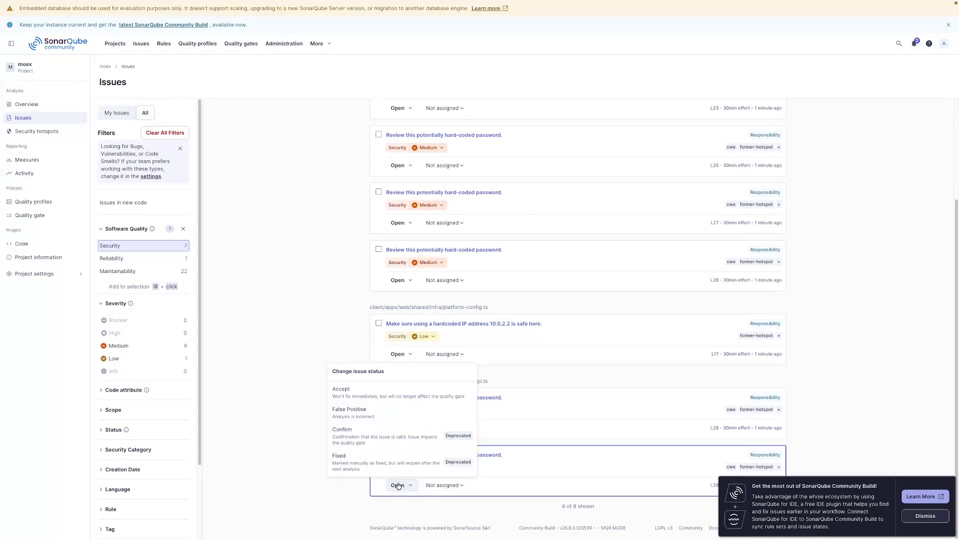
{"action": "left_click", "coordinate": [380, 391]}
{"action": "left_click", "coordinate": [530, 302]}
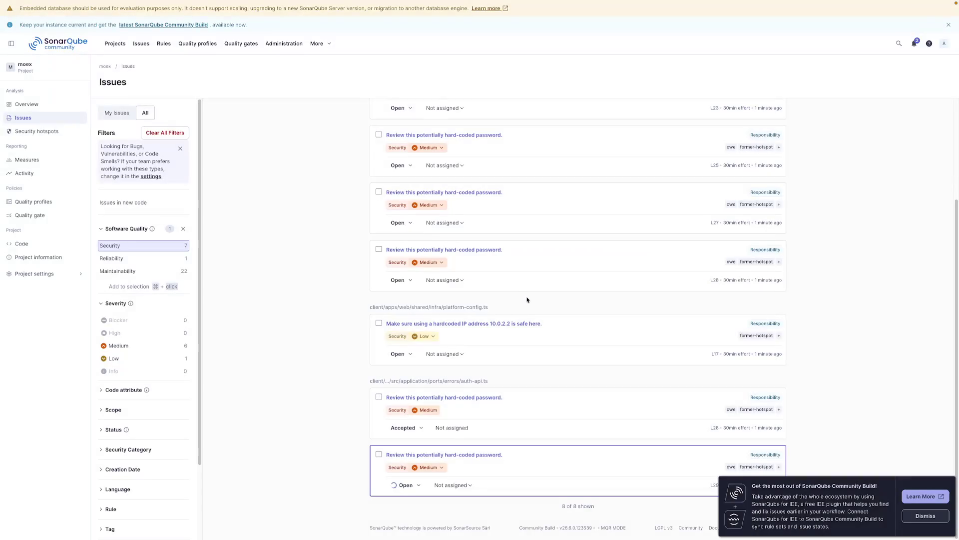
Step: Accept the hardcoded IP issue and the L28 and L27 issues one by one
{"action": "left_click", "coordinate": [400, 355]}
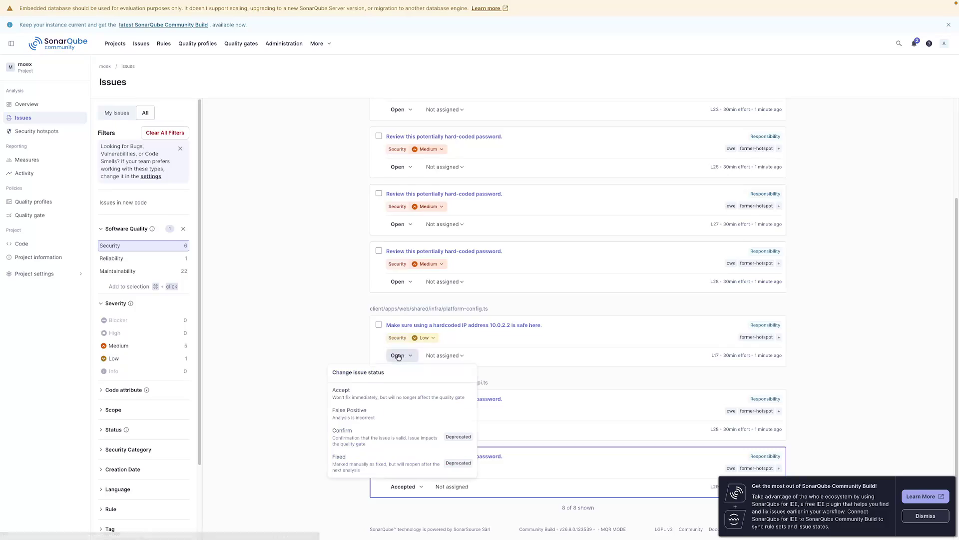
{"action": "left_click", "coordinate": [344, 395]}
{"action": "left_click", "coordinate": [510, 306]}
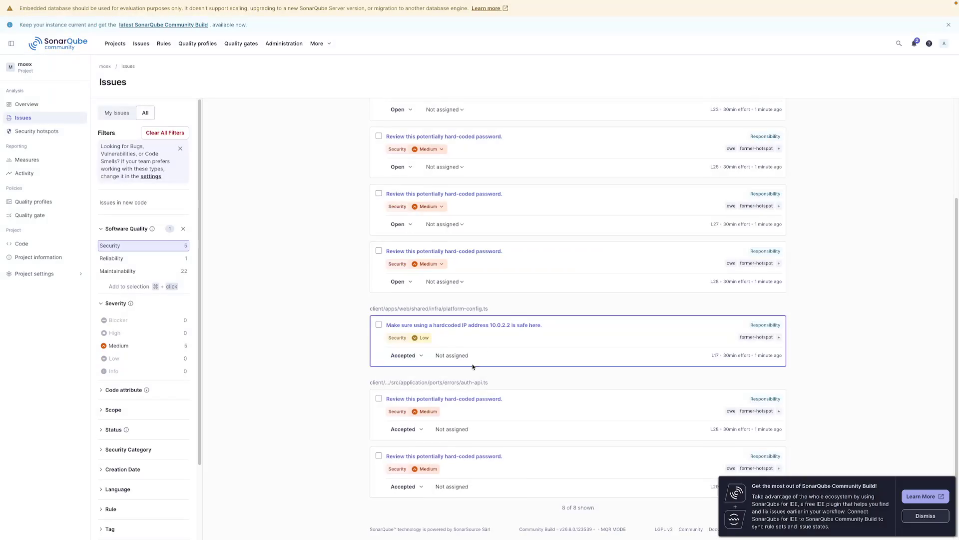
{"action": "left_click", "coordinate": [399, 345]}
{"action": "left_click", "coordinate": [380, 378]}
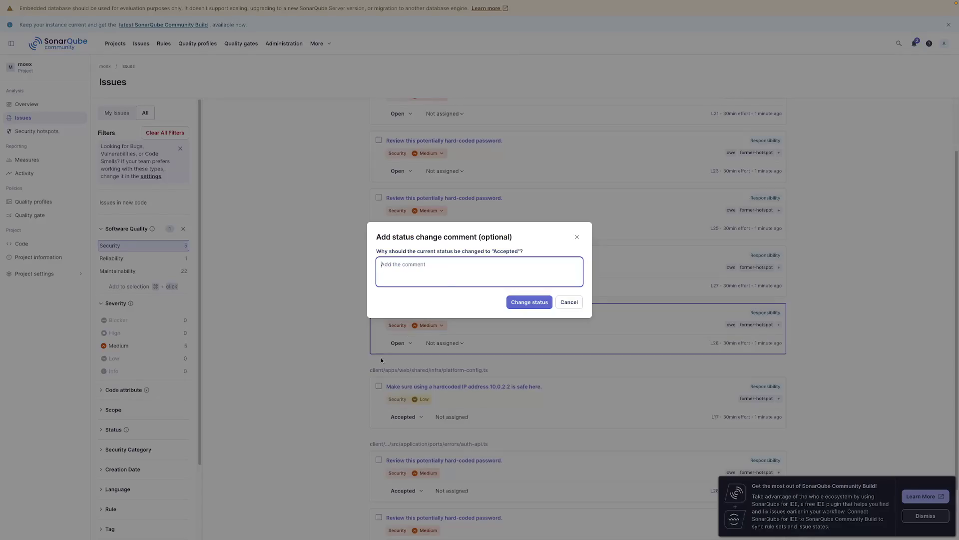
{"action": "left_click", "coordinate": [530, 300]}
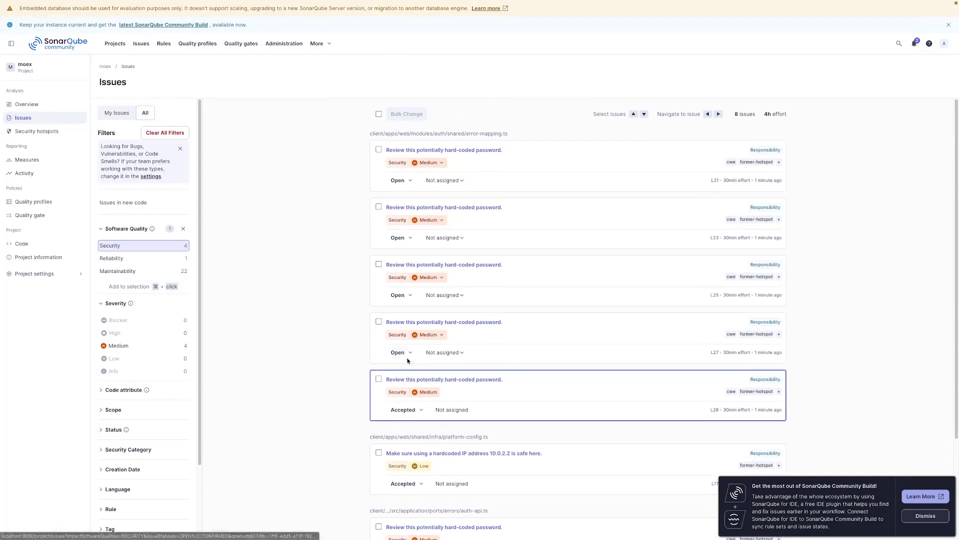
{"action": "left_click", "coordinate": [400, 353]}
{"action": "left_click", "coordinate": [385, 389]}
{"action": "left_click", "coordinate": [518, 303]}
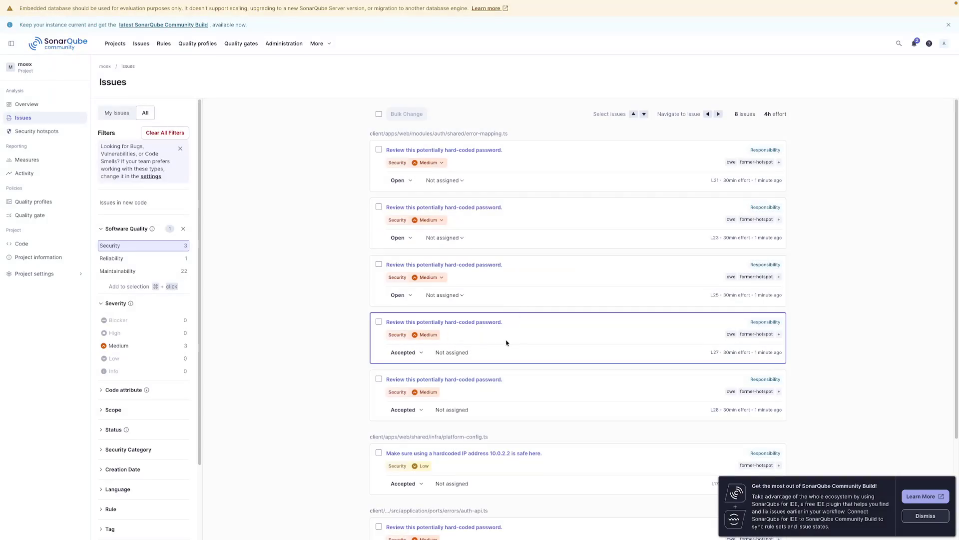
Step: Bulk-accept the three remaining listed issues through select-all and Bulk Change
{"action": "left_click", "coordinate": [379, 114]}
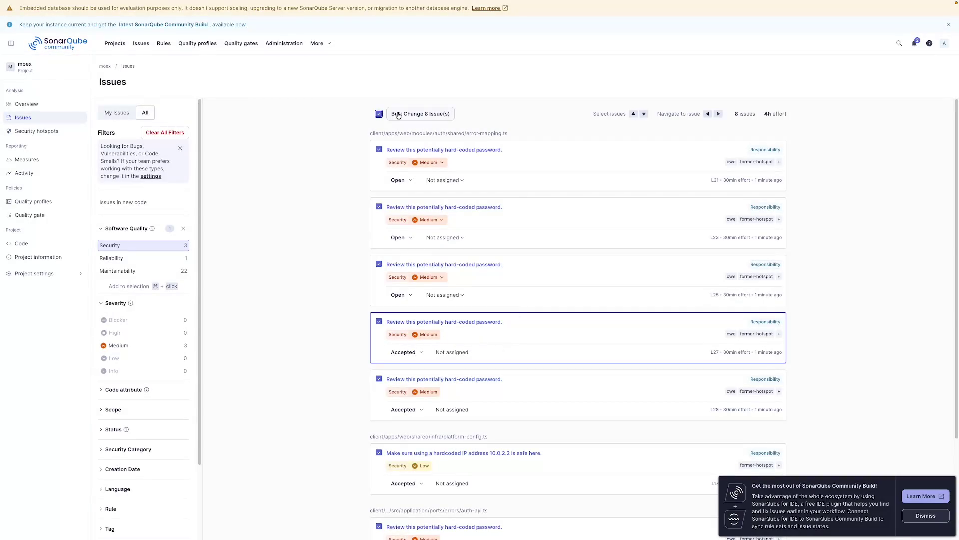
{"action": "left_click", "coordinate": [435, 115]}
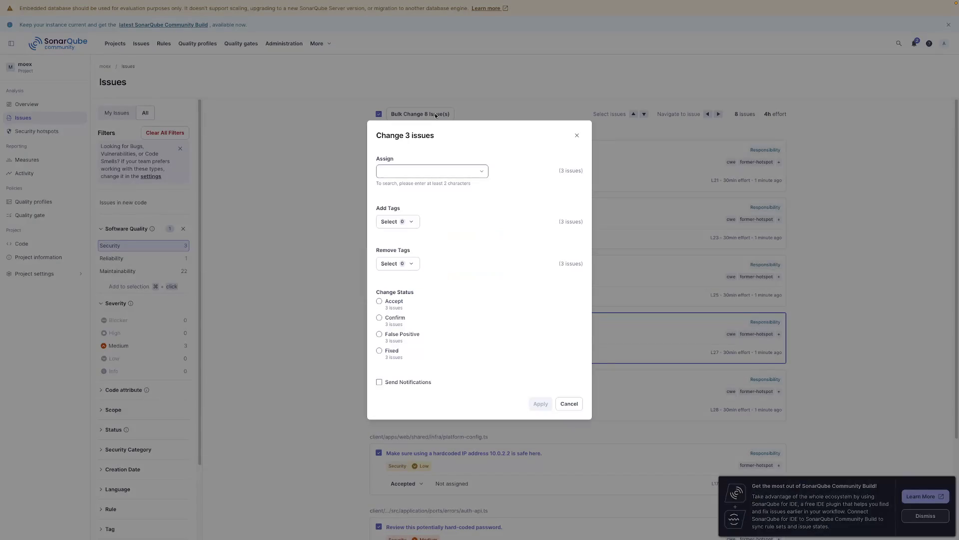
{"action": "left_click", "coordinate": [389, 301]}
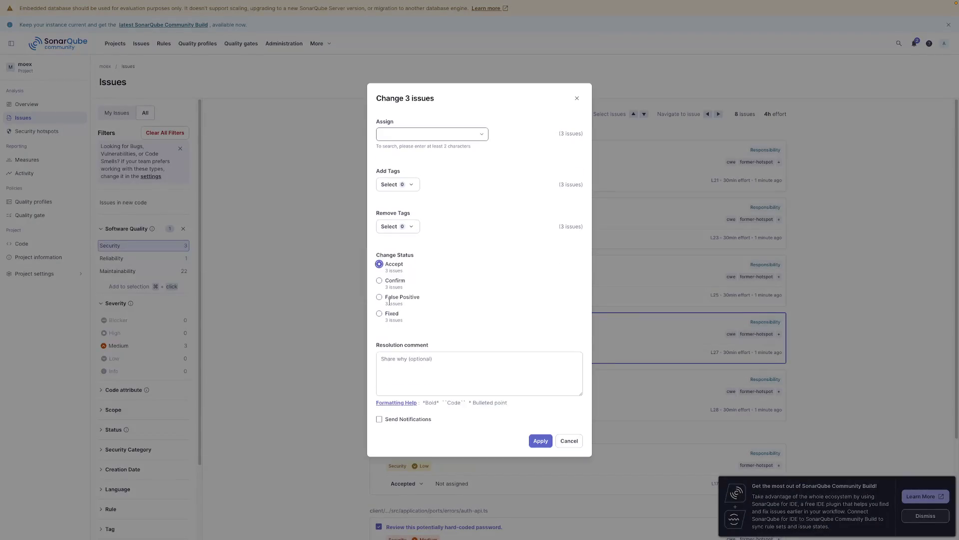
{"action": "left_click", "coordinate": [539, 441]}
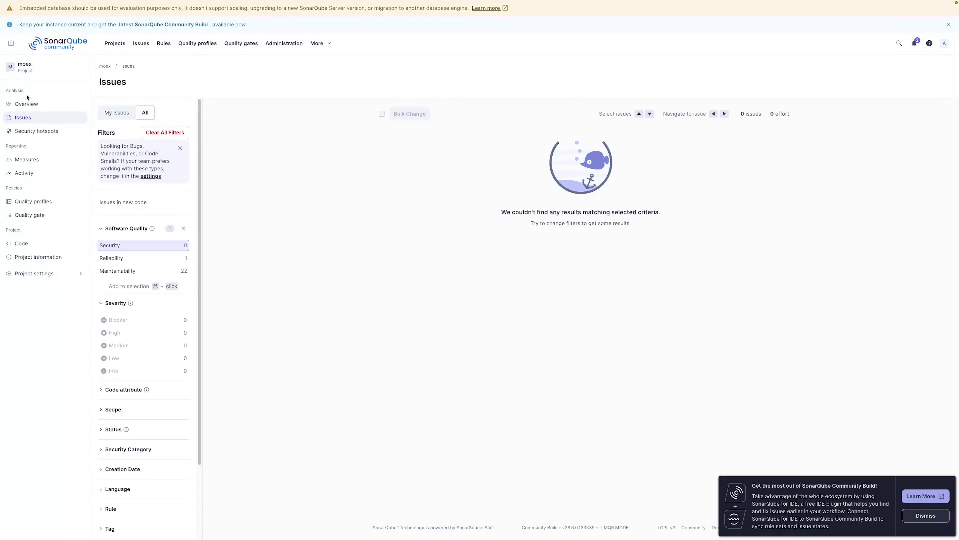
{"action": "left_click", "coordinate": [23, 117]}
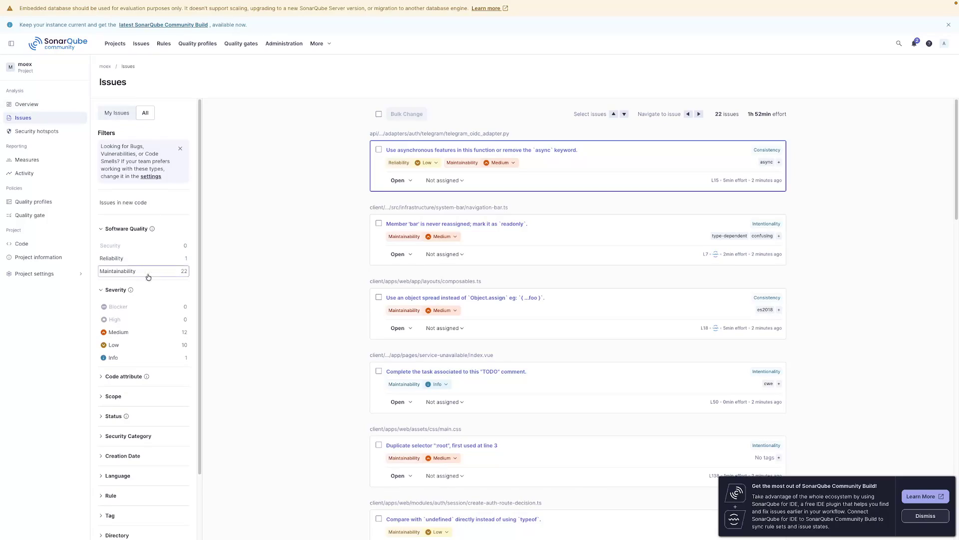
Step: Filter issues to Medium severity, inspect the async function issue, and return to the moex overview
{"action": "left_click", "coordinate": [131, 331]}
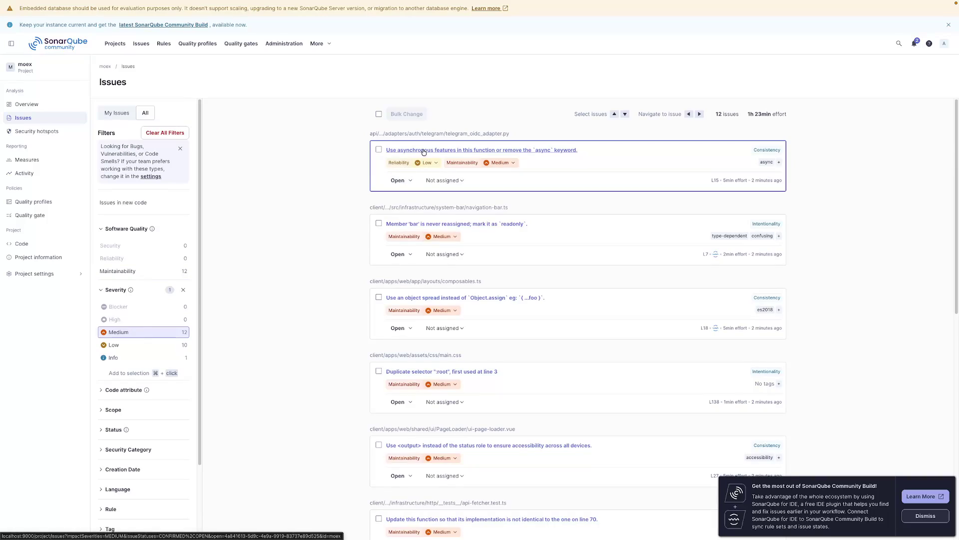
{"action": "left_click", "coordinate": [424, 150]}
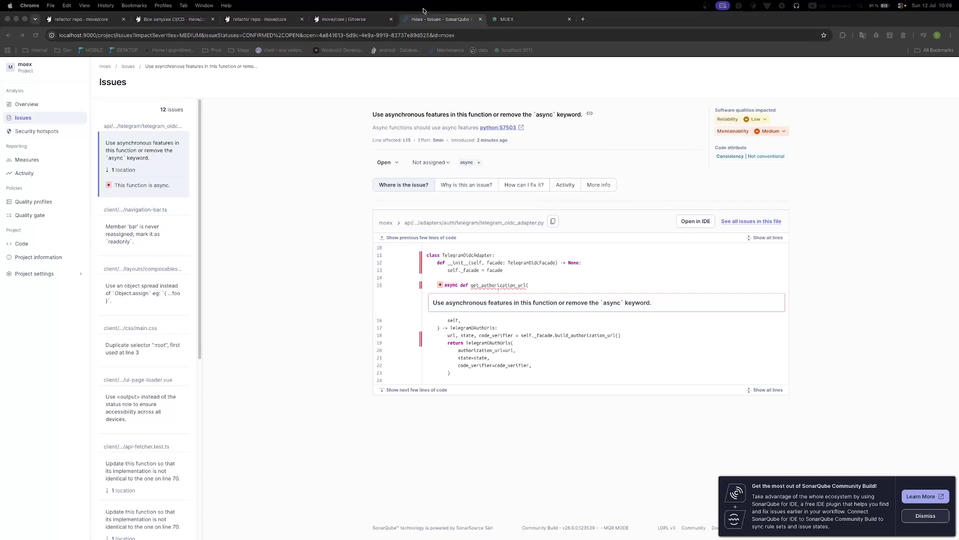
{"action": "left_click", "coordinate": [109, 68]}
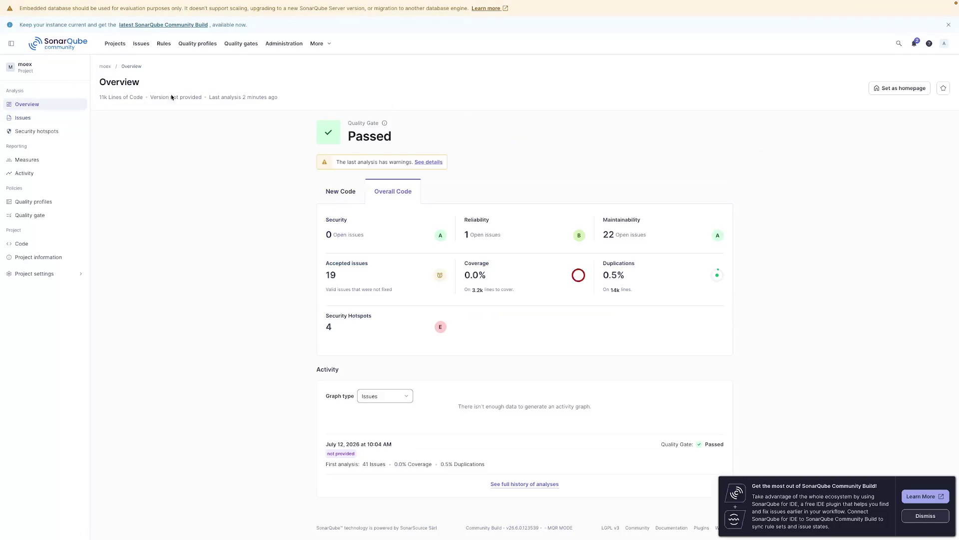
Step: Review new-code and overall metrics, coverage by file, activity history and the 'bar' readonly issue
{"action": "left_click", "coordinate": [339, 191]}
{"action": "left_click", "coordinate": [392, 191]}
{"action": "left_click", "coordinate": [475, 275]}
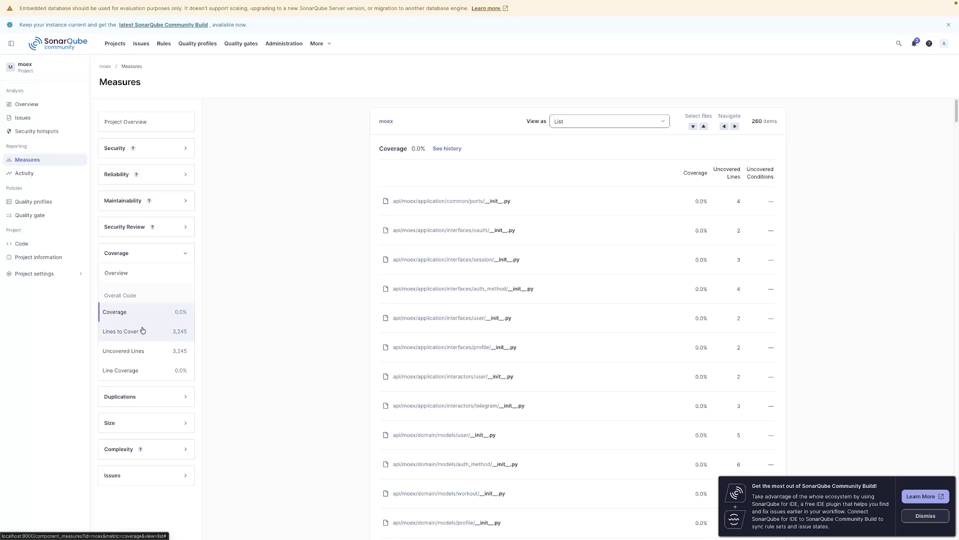
{"action": "left_click", "coordinate": [18, 160]}
{"action": "left_click", "coordinate": [16, 173]}
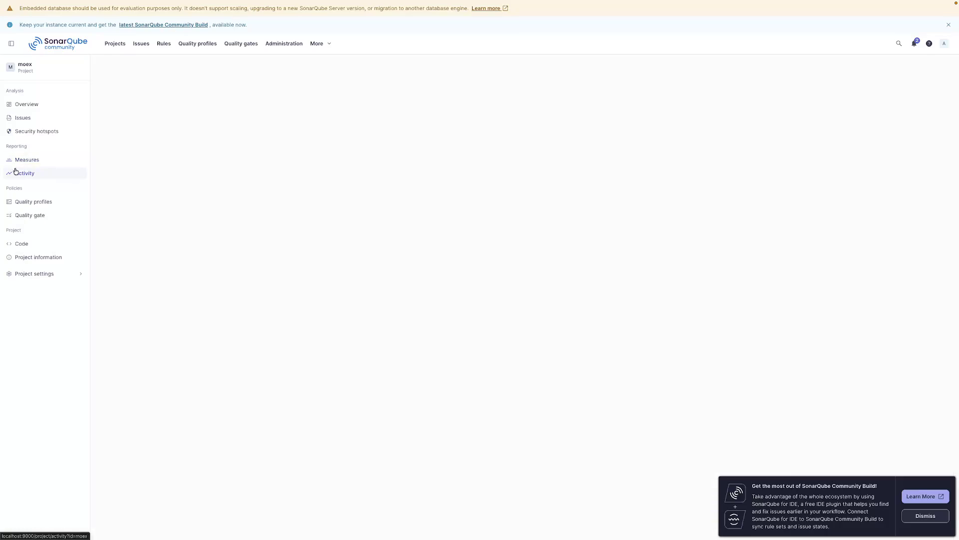
{"action": "left_click", "coordinate": [31, 119]}
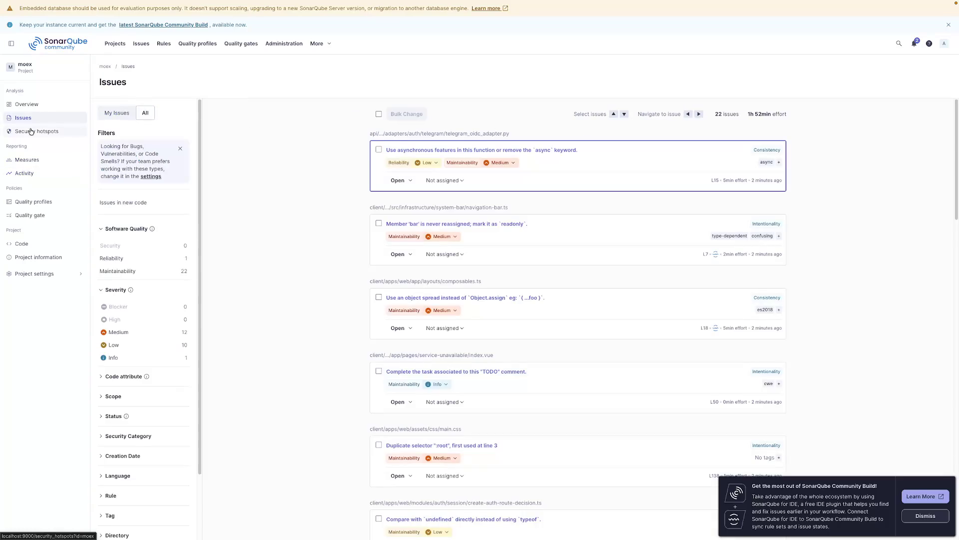
{"action": "left_click", "coordinate": [454, 224]}
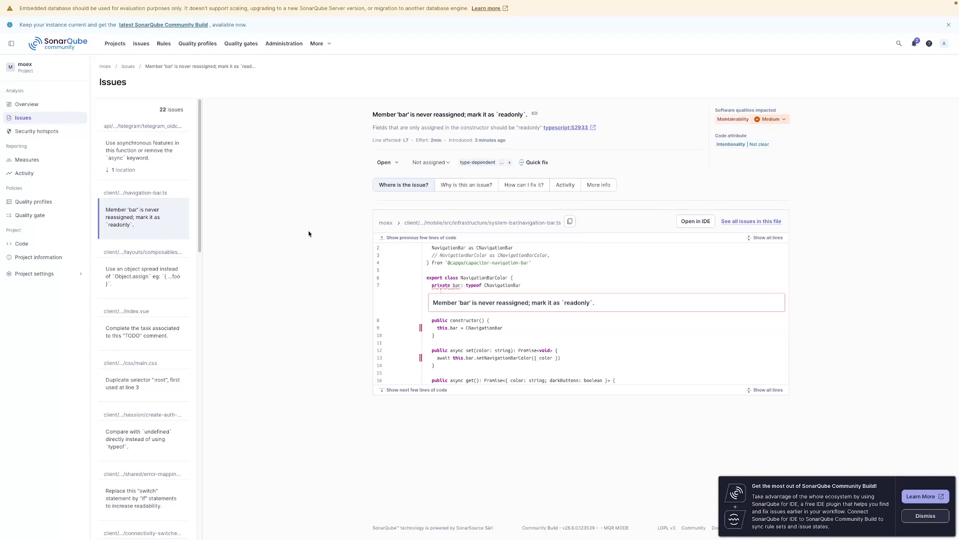
{"action": "left_click", "coordinate": [25, 104]}
Step: Glance at the product news panel, then dismiss the Community Build promotion popup
{"action": "mouse_move", "coordinate": [206, 1]}
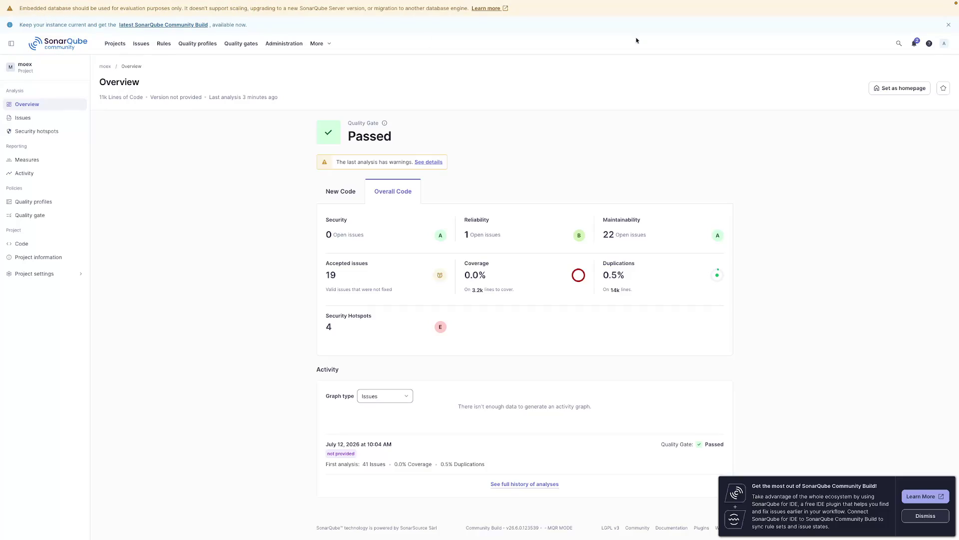
{"action": "left_click", "coordinate": [913, 43]}
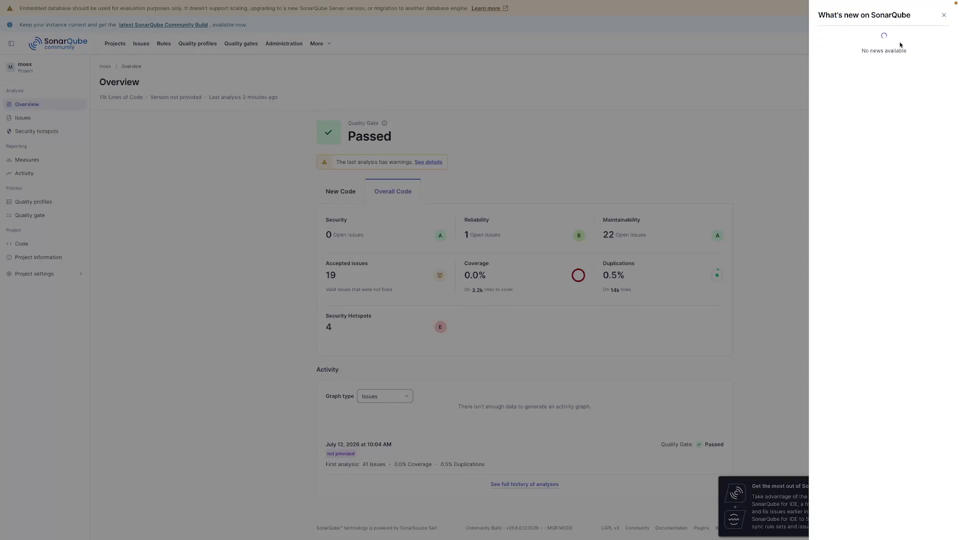
{"action": "left_click", "coordinate": [691, 96]}
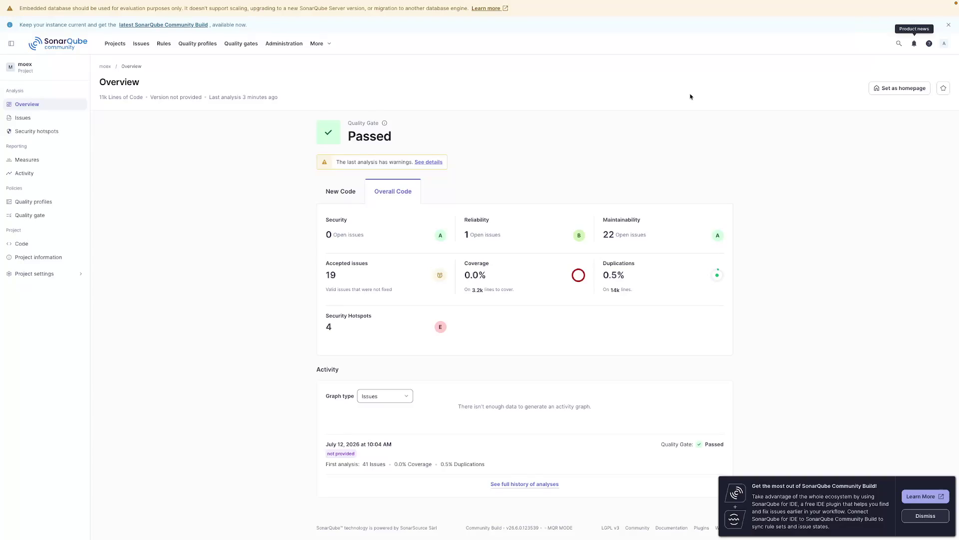
{"action": "left_click", "coordinate": [925, 515]}
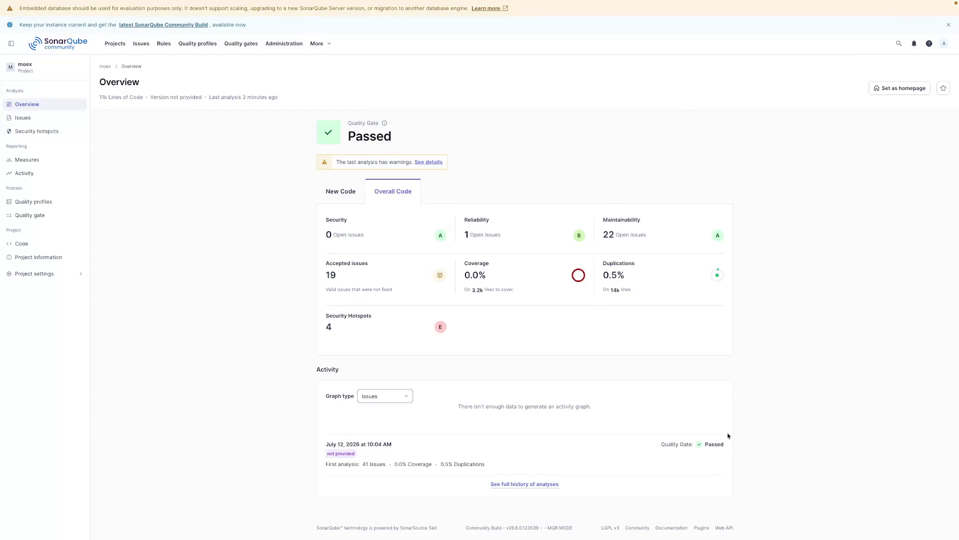
Step: Select the whole banner line announcing the latest Community Build for copying
{"action": "triple_click", "coordinate": [48, 25]}
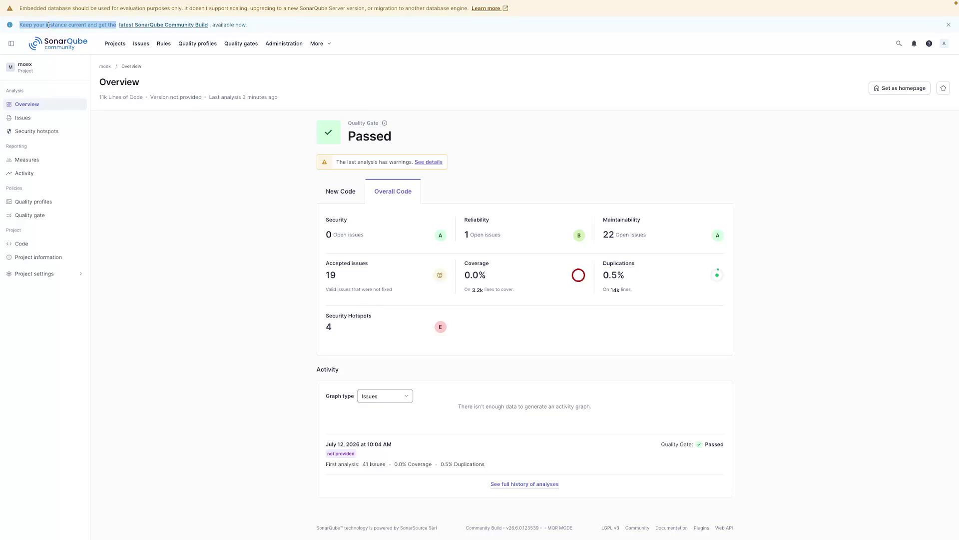
{"action": "triple_click", "coordinate": [48, 25]}
{"action": "triple_click", "coordinate": [52, 23]}
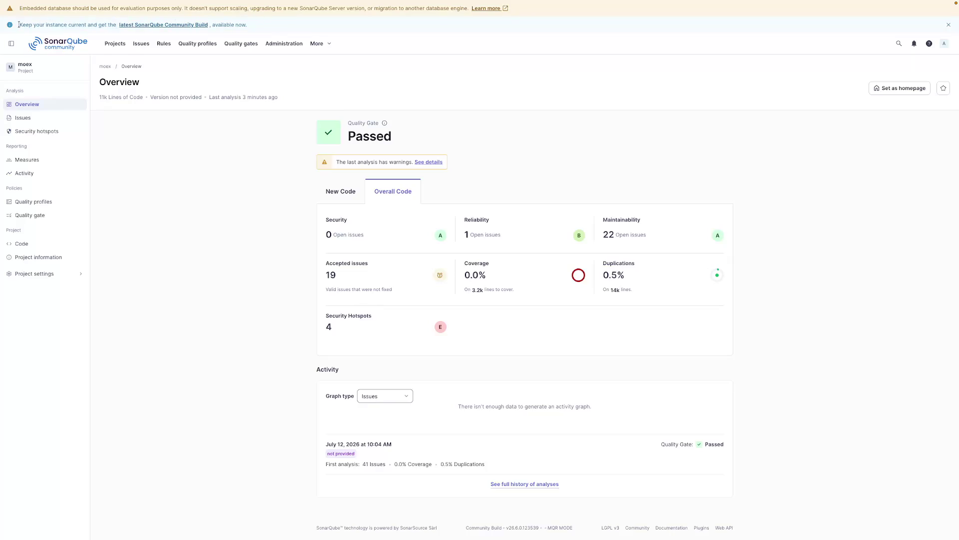
{"action": "left_click", "coordinate": [245, 25], "text": "shift"}
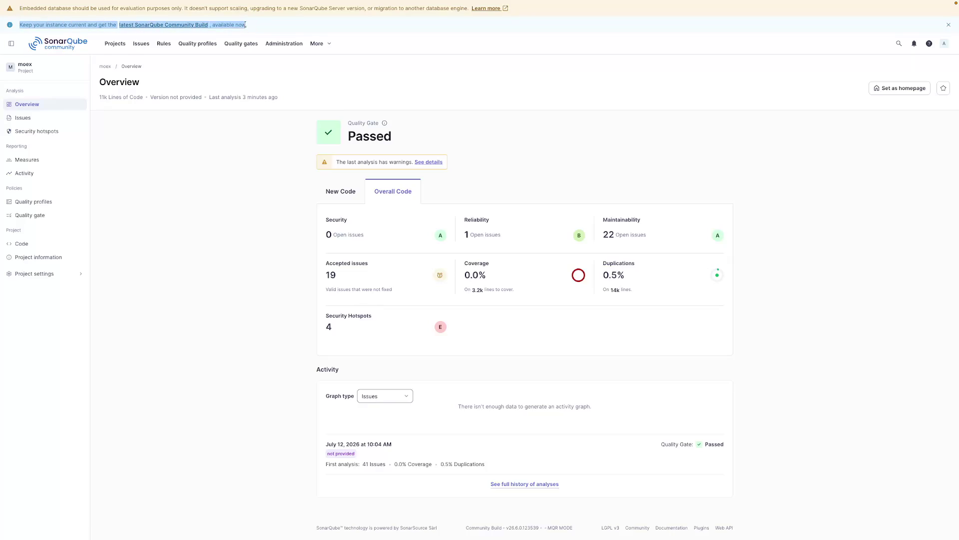
{"action": "mouse_move", "coordinate": [303, 3]}
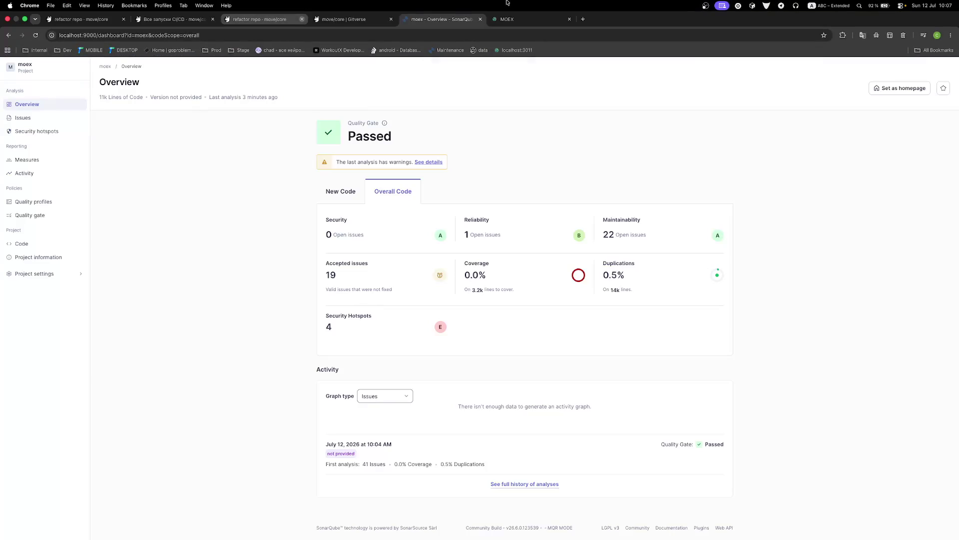
Step: Google 'what does it mean in local sonarqube' with the pasted banner notice and open the Sonar upgrade article
{"action": "left_click", "coordinate": [583, 19]}
{"action": "type", "text": "what does it mean in local sonarqube"}
{"action": "type", "text": "Keep your instance current and get the latest SonarQube Community Build , available now"}
{"action": "key", "text": "Return"}
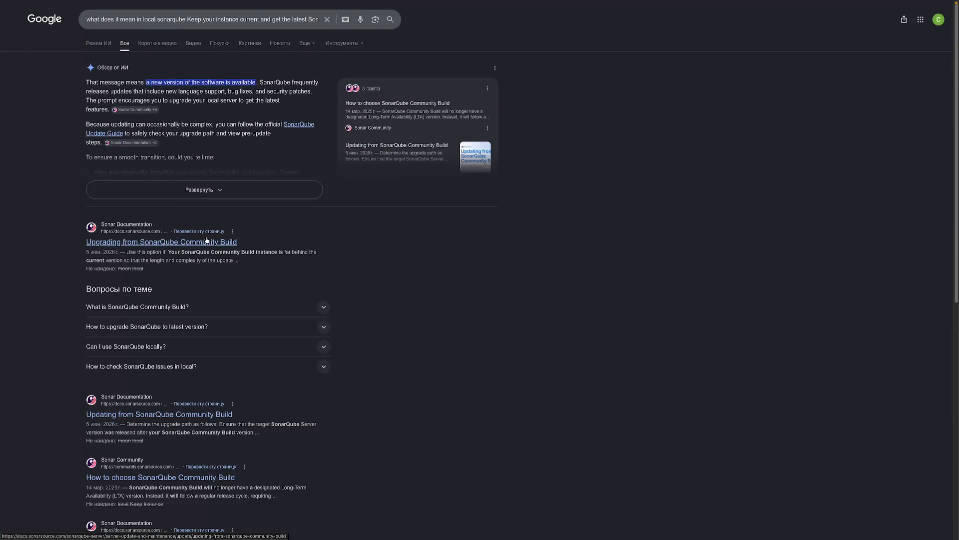
{"action": "left_click", "coordinate": [212, 222]}
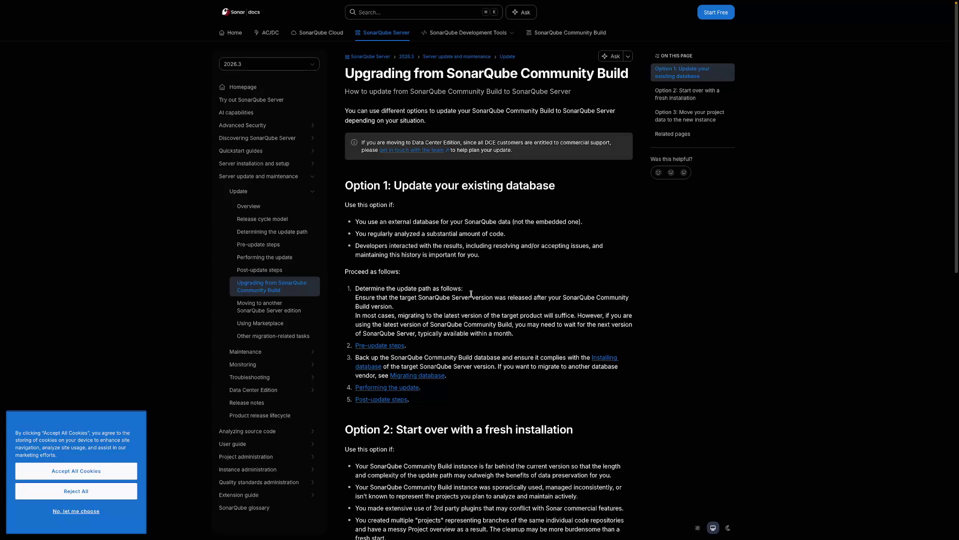
{"action": "scroll", "coordinate": [471, 294], "scroll_direction": "down", "scroll_amount": 2}
{"action": "scroll", "coordinate": [472, 297], "scroll_direction": "down", "scroll_amount": 1}
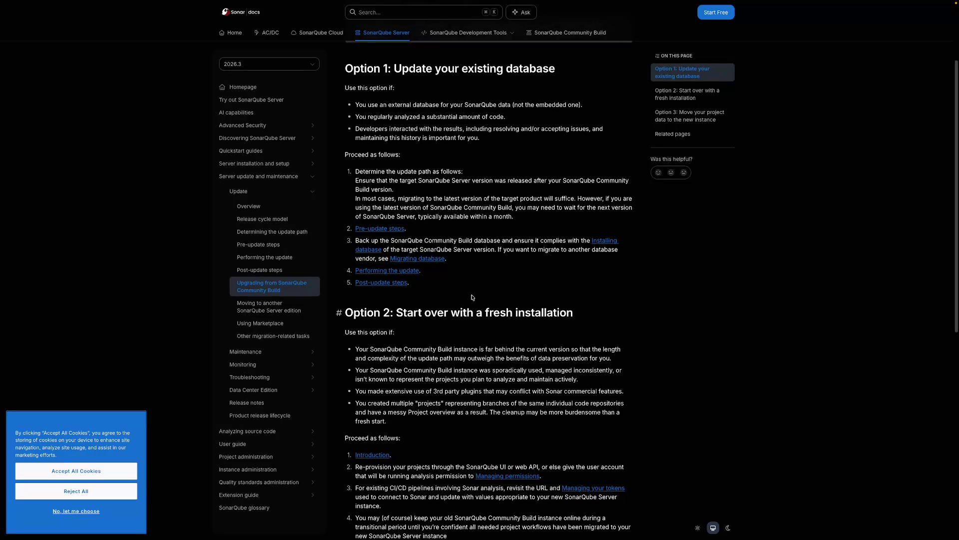
{"action": "scroll", "coordinate": [472, 297], "scroll_direction": "down", "scroll_amount": 2}
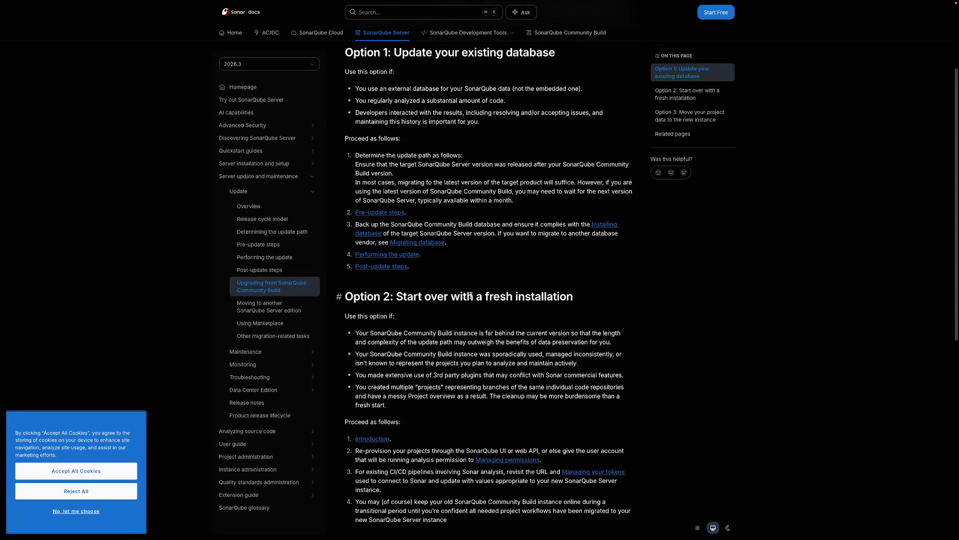
{"action": "scroll", "coordinate": [470, 296], "scroll_direction": "down", "scroll_amount": 5}
{"action": "scroll", "coordinate": [471, 295], "scroll_direction": "down", "scroll_amount": 5}
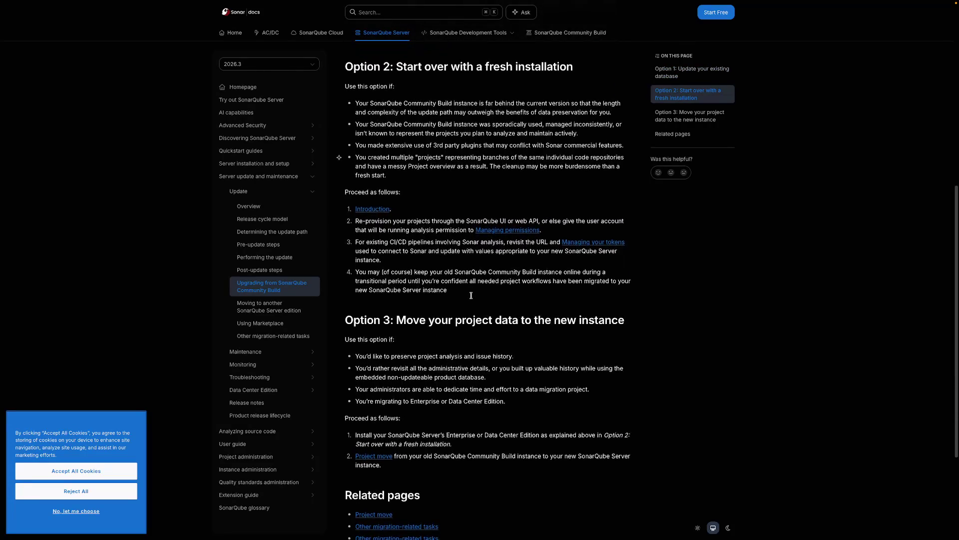
{"action": "scroll", "coordinate": [471, 295], "scroll_direction": "down", "scroll_amount": 4}
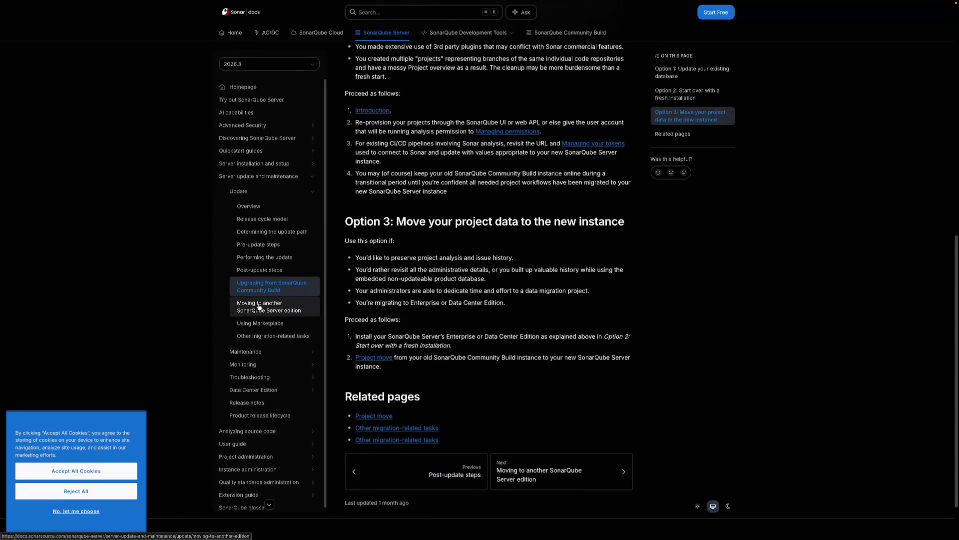
{"action": "scroll", "coordinate": [581, 400], "scroll_direction": "up", "scroll_amount": 15}
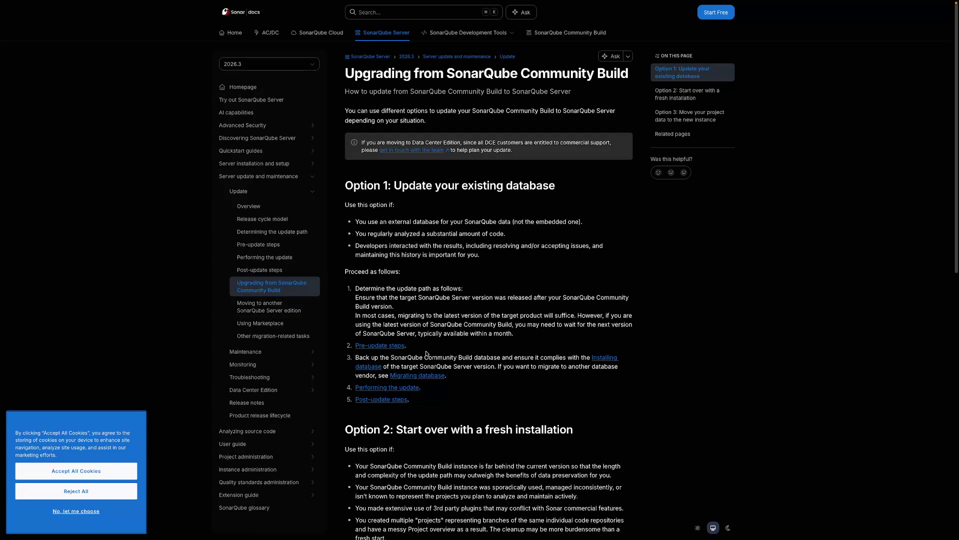
Step: Open the Pre-update steps article and read it through to the bottom
{"action": "left_click", "coordinate": [378, 346]}
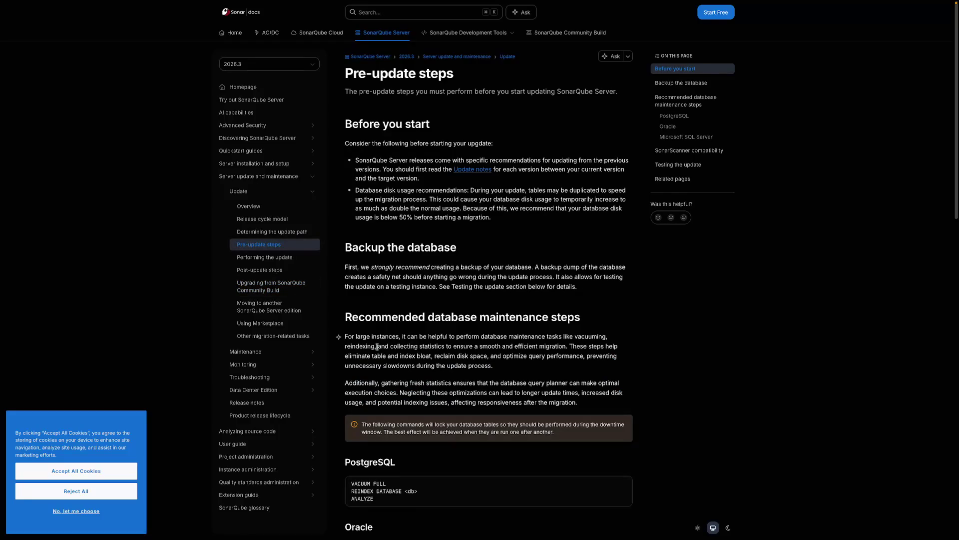
{"action": "scroll", "coordinate": [376, 346], "scroll_direction": "down", "scroll_amount": 2}
{"action": "scroll", "coordinate": [377, 348], "scroll_direction": "down", "scroll_amount": 2}
{"action": "scroll", "coordinate": [378, 349], "scroll_direction": "down", "scroll_amount": 8}
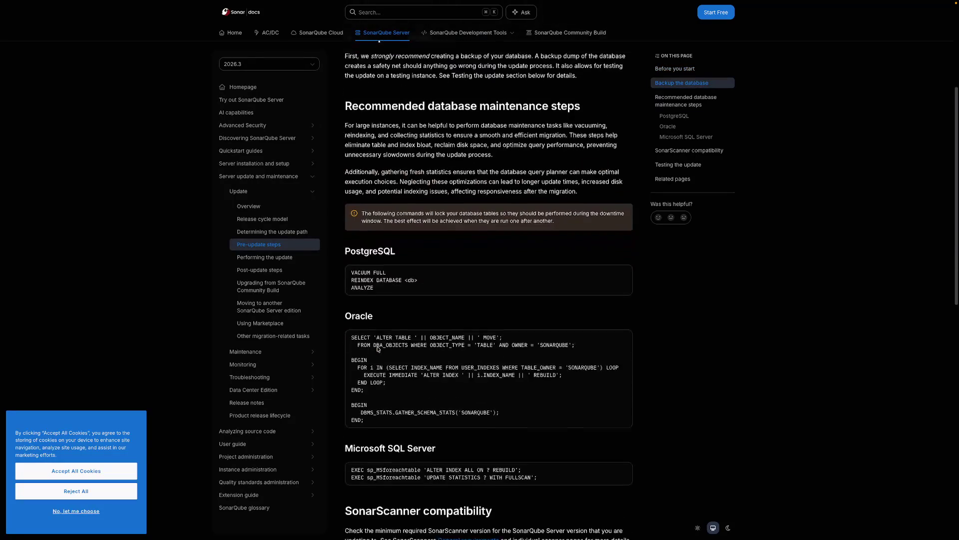
{"action": "scroll", "coordinate": [378, 348], "scroll_direction": "down", "scroll_amount": 6}
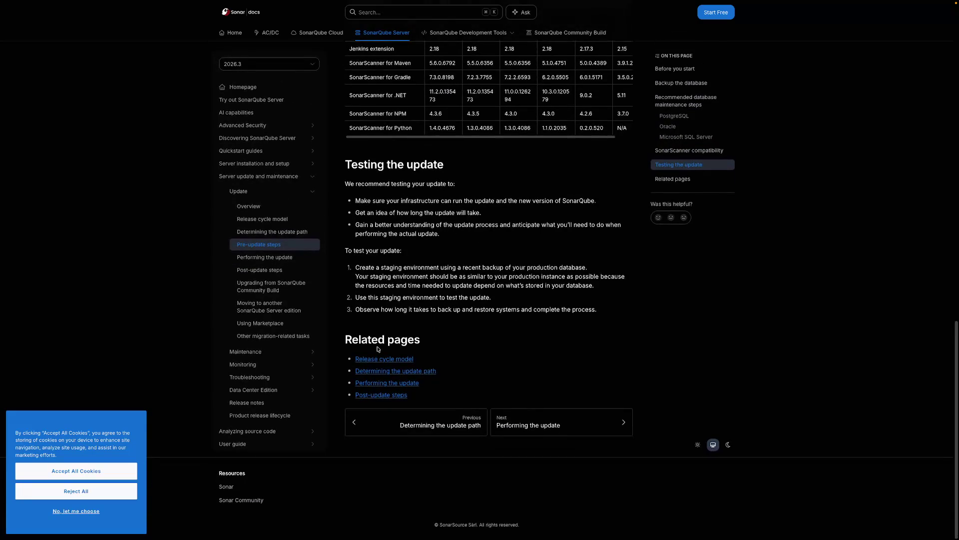
Step: Move on to Performing the update and scroll through its ZIP, Docker and Helm sections
{"action": "left_click", "coordinate": [533, 433]}
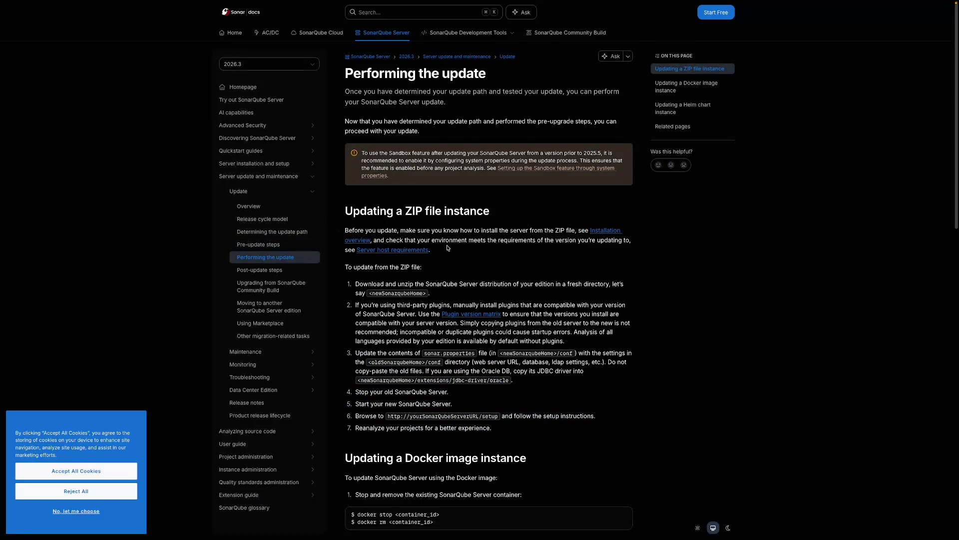
{"action": "scroll", "coordinate": [448, 247], "scroll_direction": "down", "scroll_amount": 1}
{"action": "scroll", "coordinate": [448, 247], "scroll_direction": "down", "scroll_amount": 1}
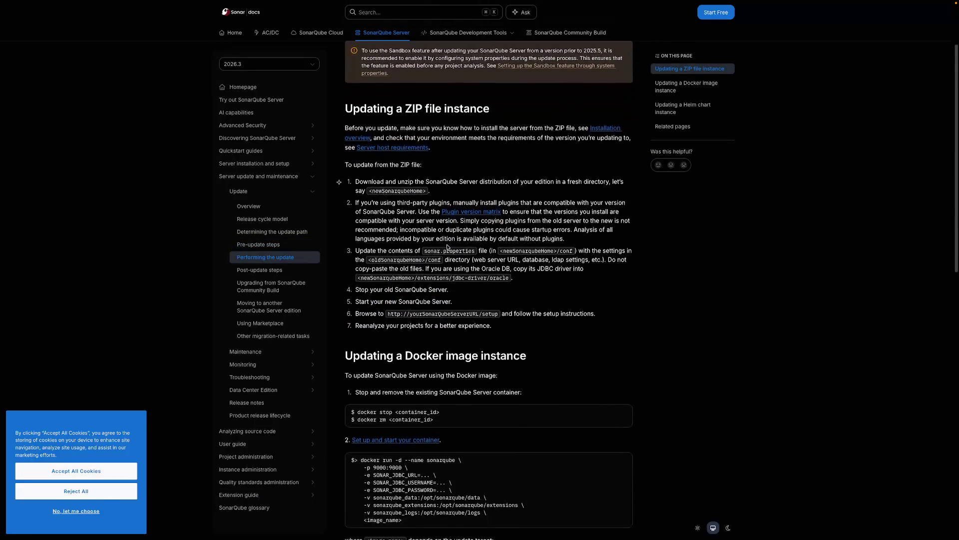
{"action": "scroll", "coordinate": [448, 247], "scroll_direction": "down", "scroll_amount": 1}
{"action": "scroll", "coordinate": [446, 245], "scroll_direction": "down", "scroll_amount": 4}
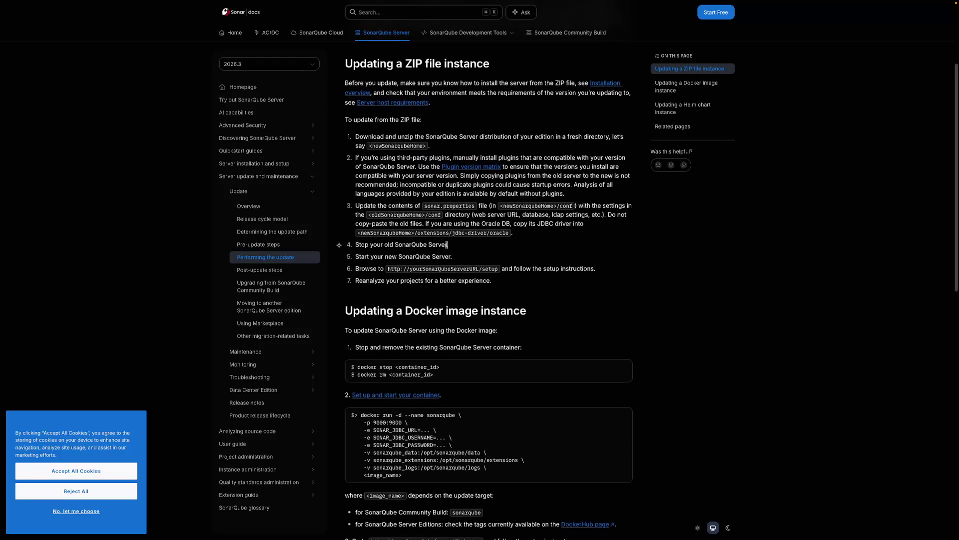
{"action": "scroll", "coordinate": [446, 245], "scroll_direction": "down", "scroll_amount": 12}
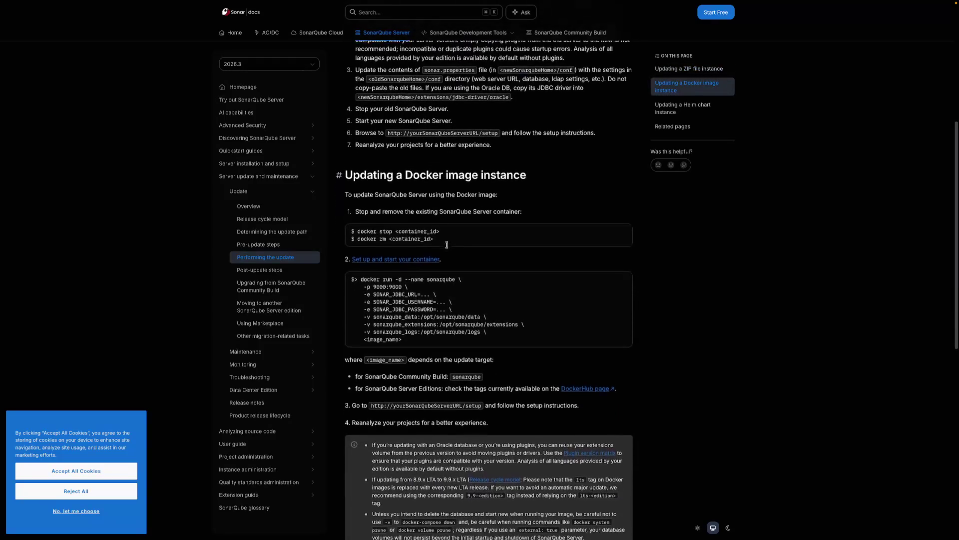
Step: Close the docs and search tabs, place RustRover beside PyCharm in the Dock, and bring it forward
{"action": "mouse_move", "coordinate": [433, 2]}
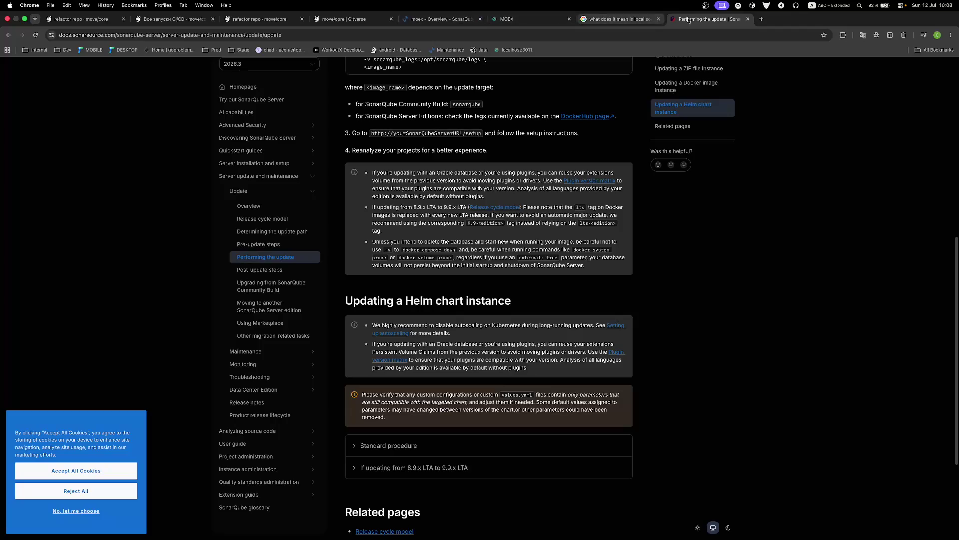
{"action": "key", "text": "ctrl+w"}
{"action": "key", "text": "ctrl+w"}
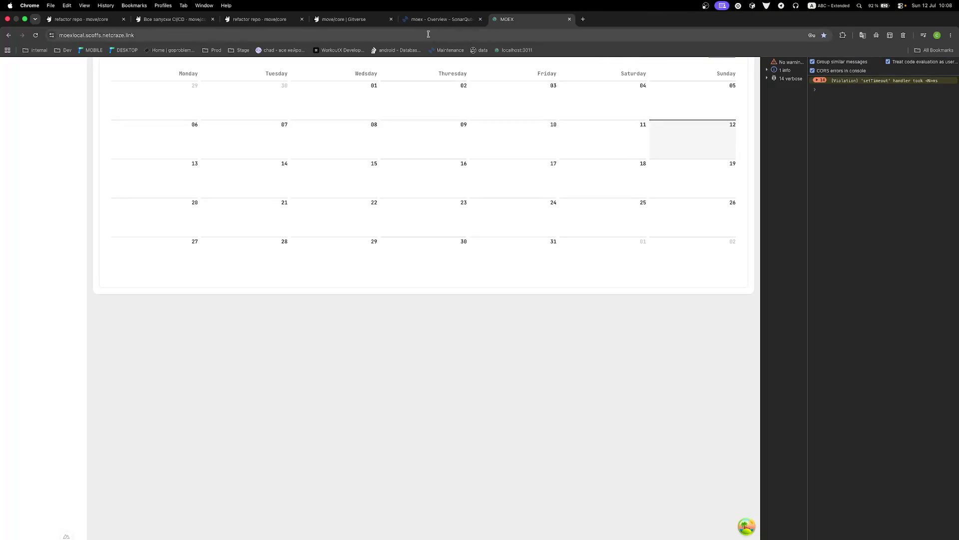
{"action": "mouse_move", "coordinate": [342, 532]}
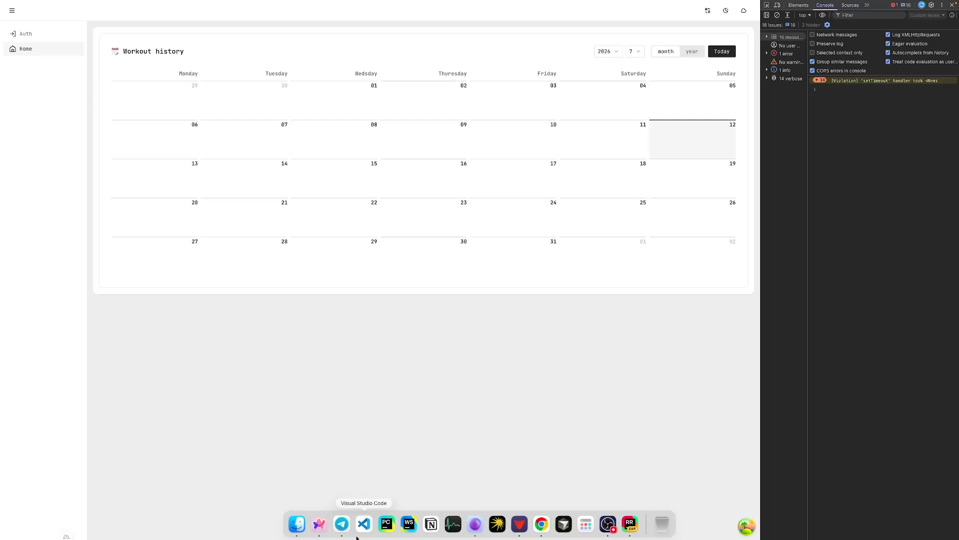
{"action": "mouse_move", "coordinate": [629, 528]}
{"action": "left_mouse_down"}
{"action": "mouse_move", "coordinate": [387, 525]}
{"action": "mouse_move", "coordinate": [428, 526]}
{"action": "left_mouse_up"}
{"action": "left_click", "coordinate": [428, 524]}
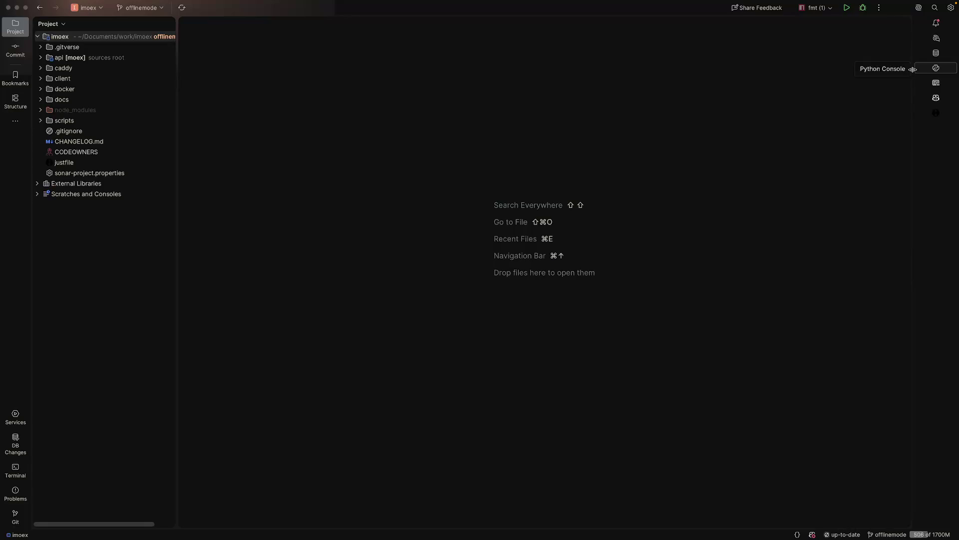
Step: Turn on Compact mode in RustRover's Appearance settings and apply it
{"action": "left_click_drag", "start_coordinate": [928, 70], "coordinate": [922, 70]}
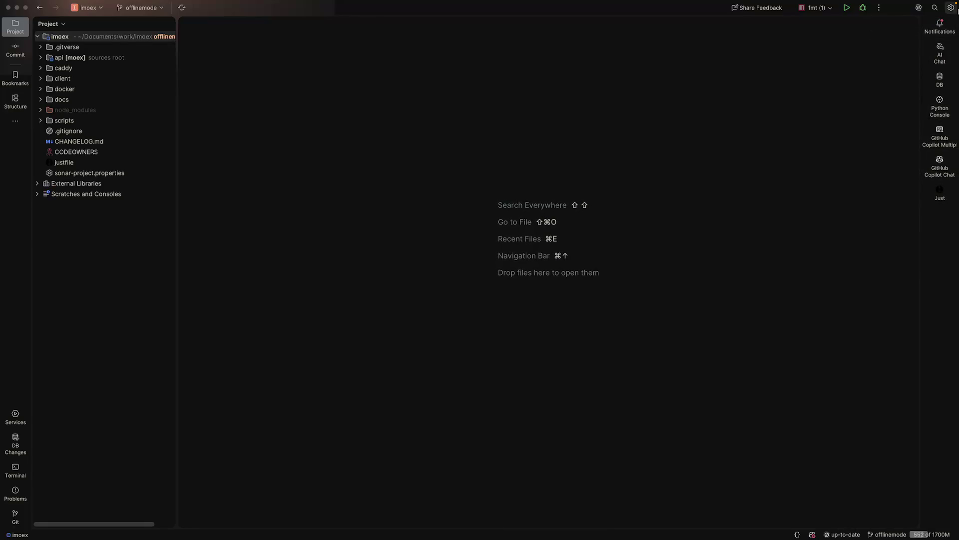
{"action": "left_click", "coordinate": [951, 7]}
{"action": "left_click", "coordinate": [872, 42]}
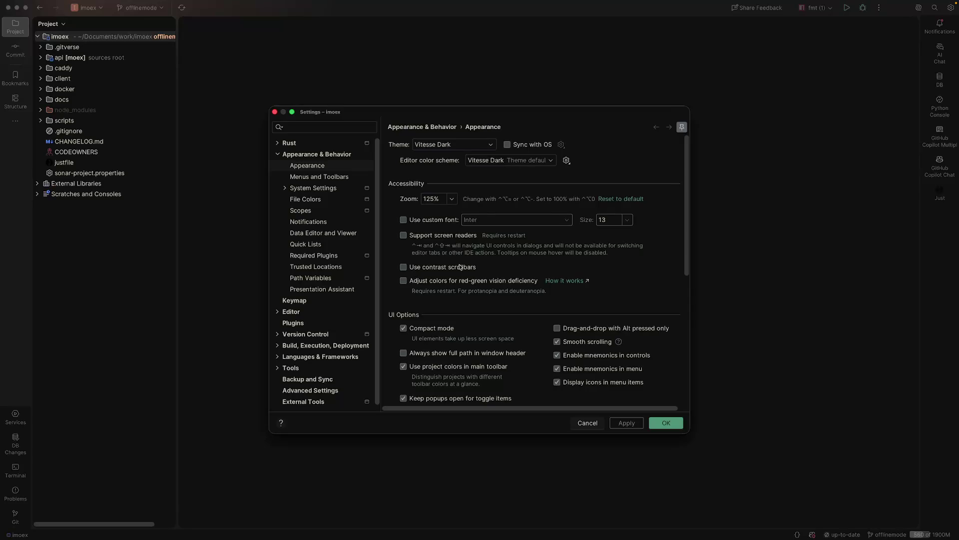
{"action": "scroll", "coordinate": [442, 258], "scroll_direction": "down", "scroll_amount": 2}
{"action": "left_click", "coordinate": [413, 302]}
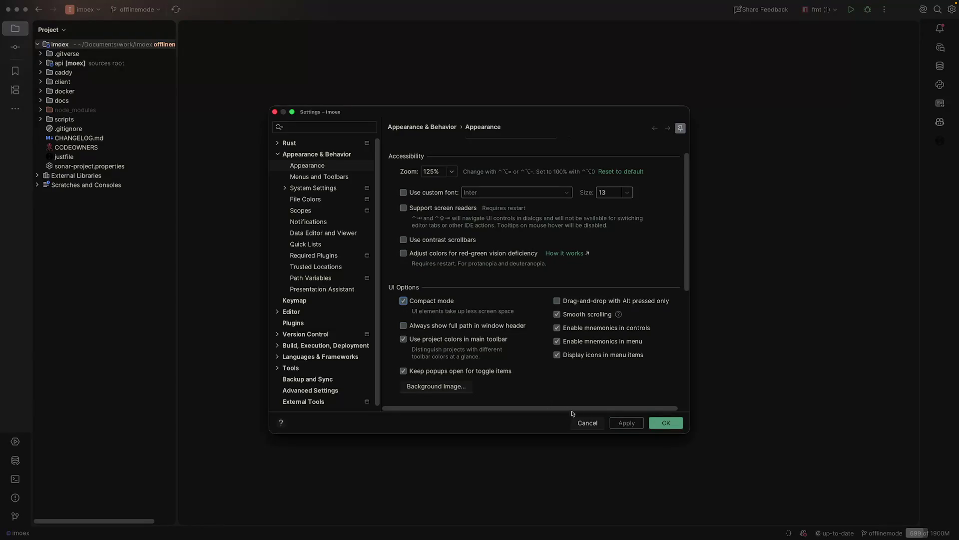
{"action": "left_click", "coordinate": [628, 424]}
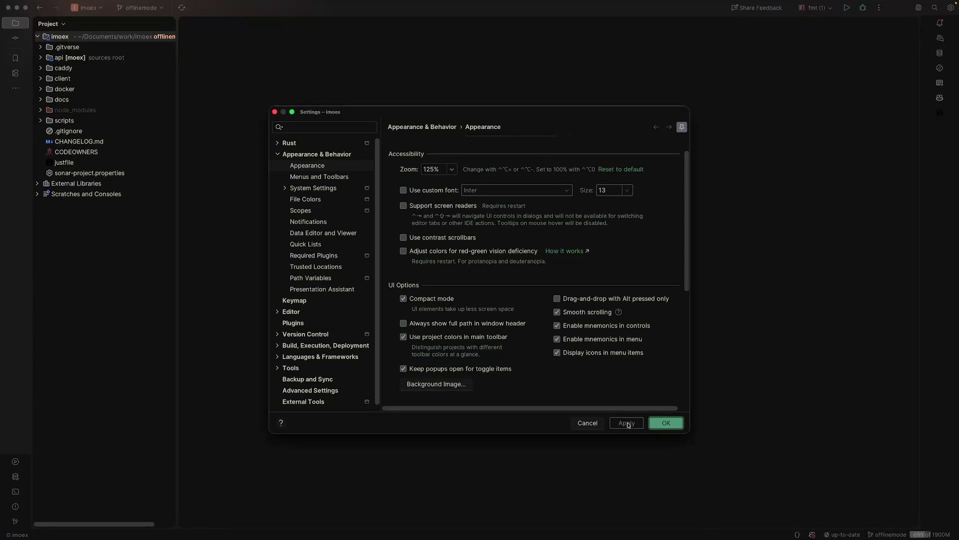
{"action": "left_click", "coordinate": [667, 423]}
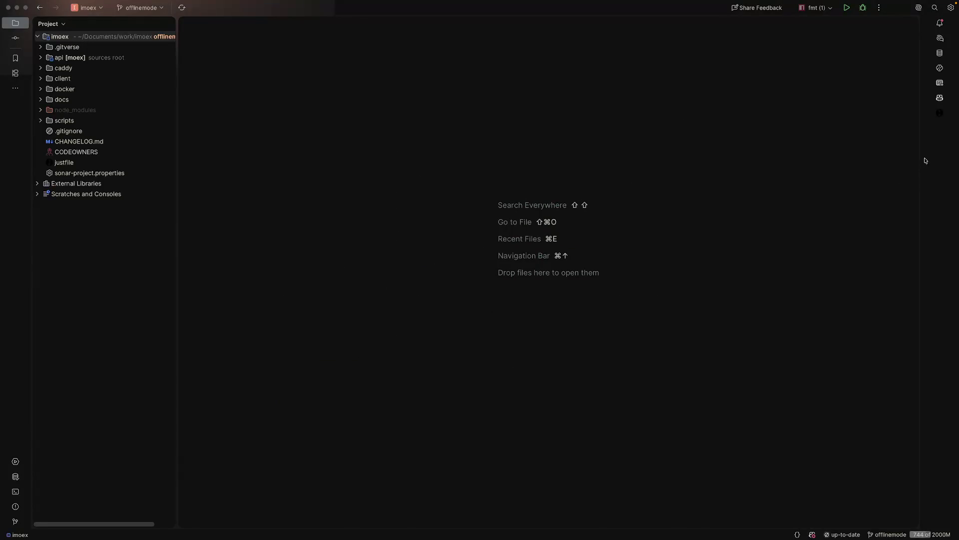
Step: Hide a tool window from the right-hand tool strip
{"action": "right_click", "coordinate": [940, 36]}
{"action": "mouse_move", "coordinate": [931, 59]}
{"action": "left_click", "coordinate": [929, 41]}
Step: Remove AIAssistantHubPopupAction from the main toolbar and apply the customization
{"action": "right_click", "coordinate": [915, 15]}
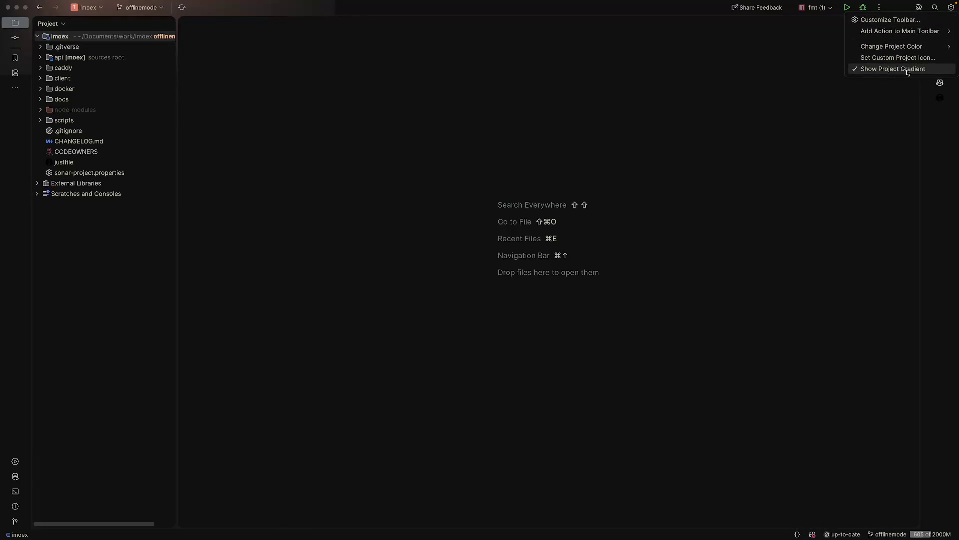
{"action": "mouse_move", "coordinate": [908, 30]}
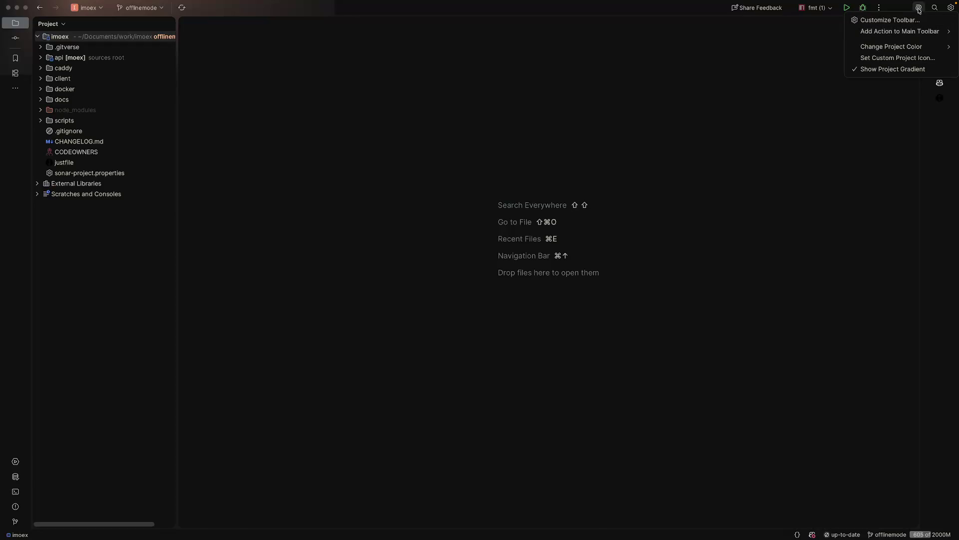
{"action": "left_click", "coordinate": [914, 21]}
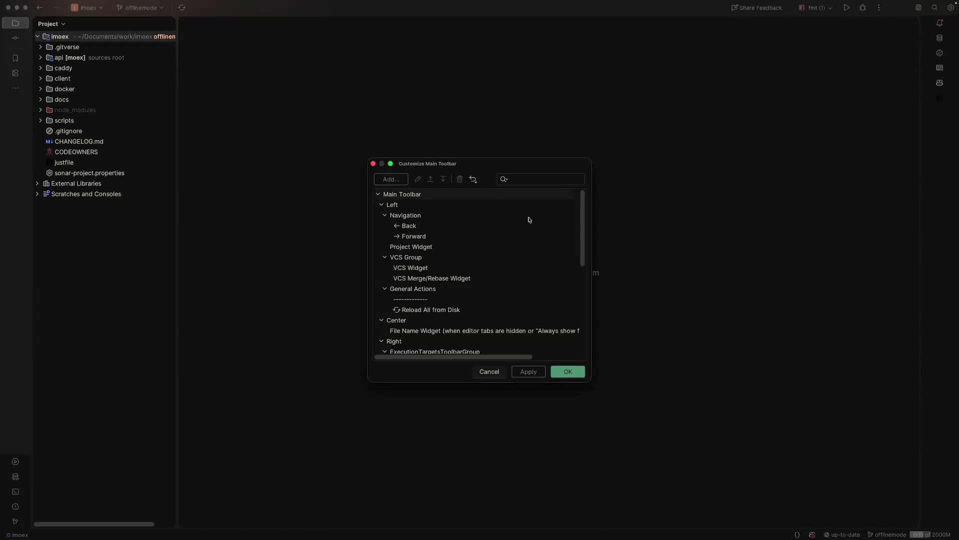
{"action": "scroll", "coordinate": [460, 249], "scroll_direction": "down", "scroll_amount": 10}
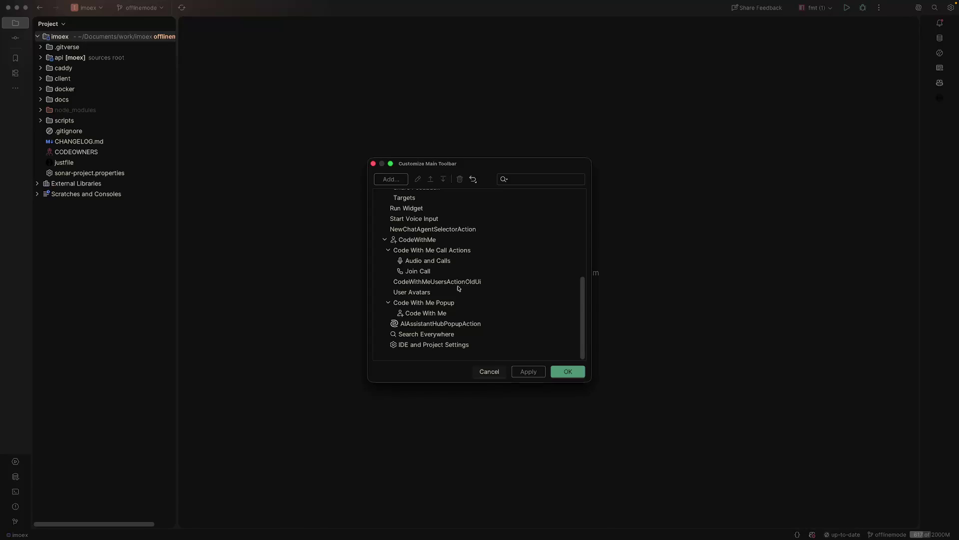
{"action": "left_click", "coordinate": [432, 326]}
{"action": "left_click", "coordinate": [459, 179]}
{"action": "scroll", "coordinate": [434, 303], "scroll_direction": "up", "scroll_amount": 10}
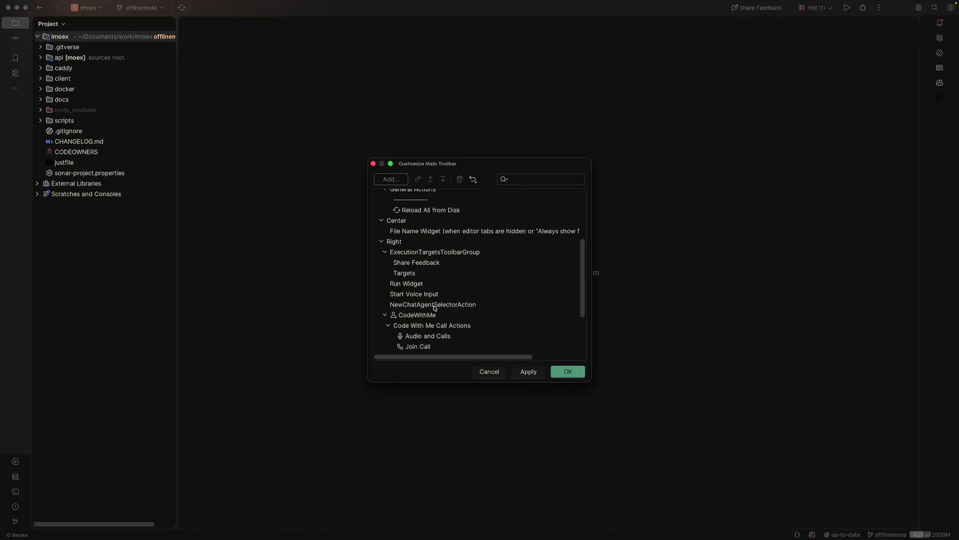
{"action": "left_click", "coordinate": [528, 372]}
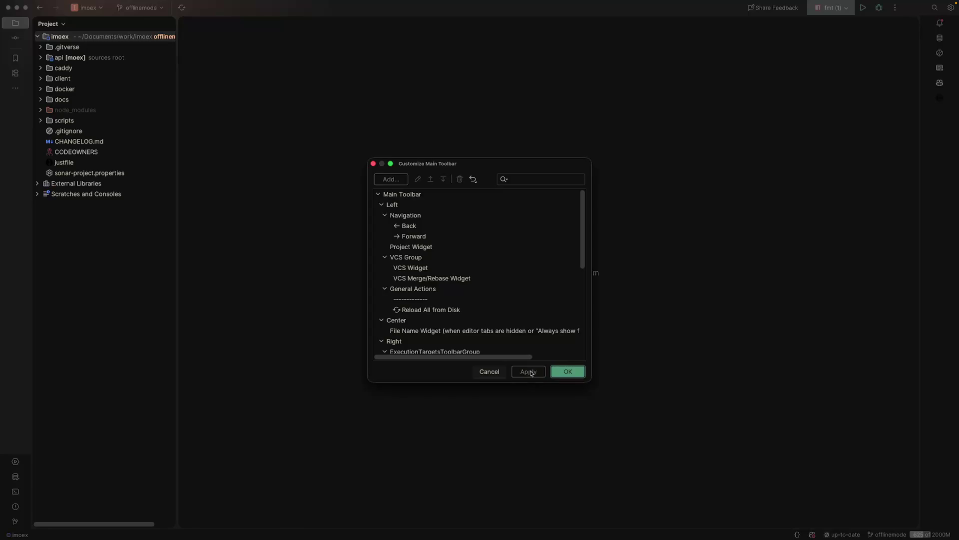
{"action": "left_click", "coordinate": [570, 372]}
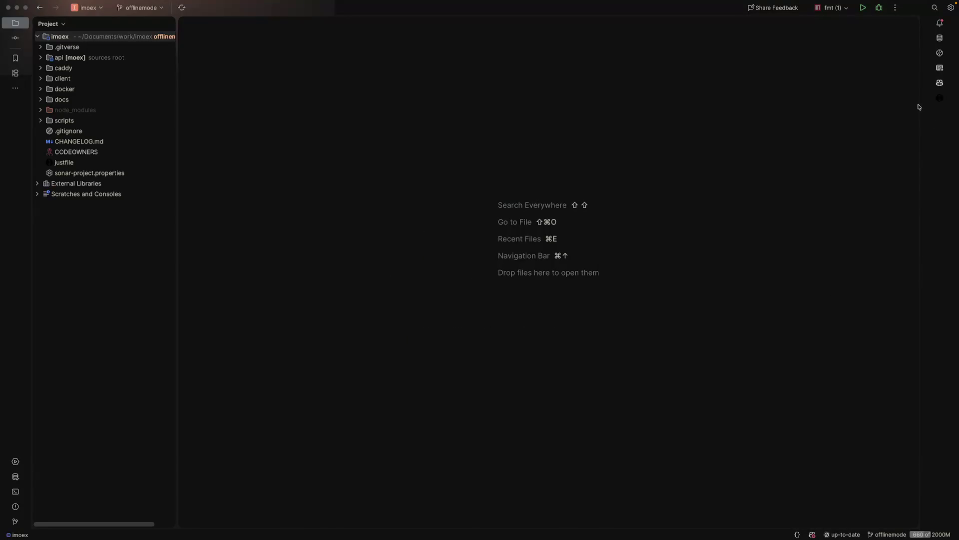
{"action": "mouse_move", "coordinate": [921, 107]}
{"action": "left_mouse_down"}
{"action": "mouse_move", "coordinate": [957, 103]}
{"action": "mouse_move", "coordinate": [930, 103]}
{"action": "left_mouse_up"}
Step: Clear all notifications, glance at the browser, and open then close the Just tool window
{"action": "left_click", "coordinate": [940, 32]}
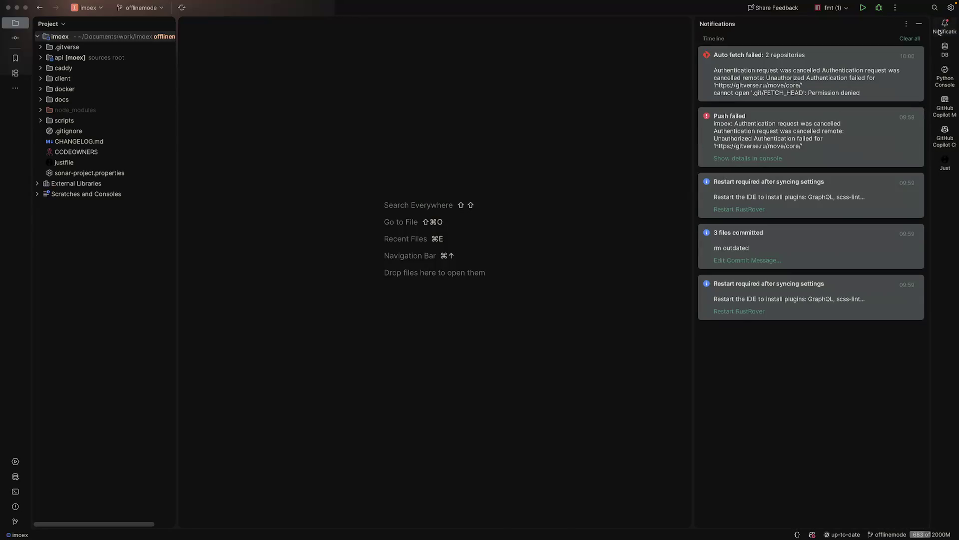
{"action": "left_click", "coordinate": [917, 40]}
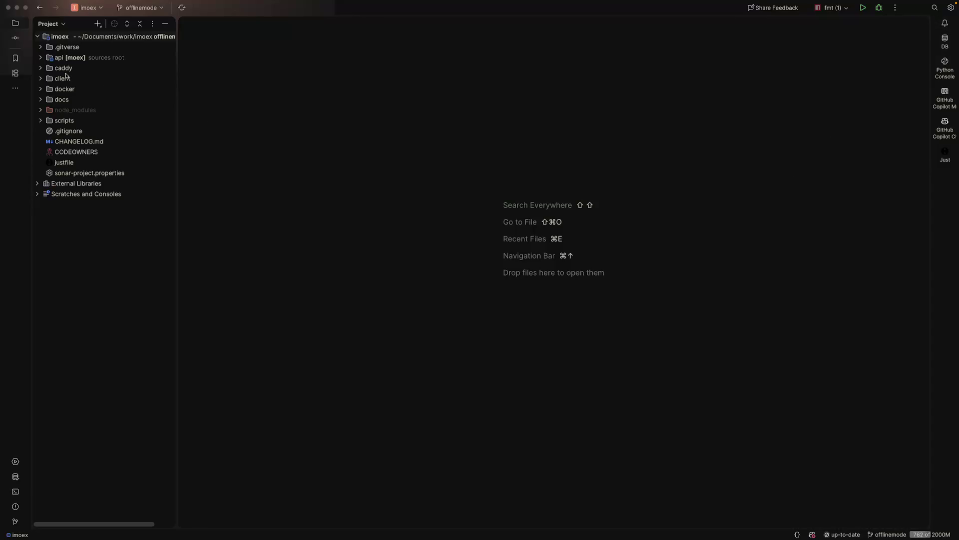
{"action": "key", "text": "ctrl+Left"}
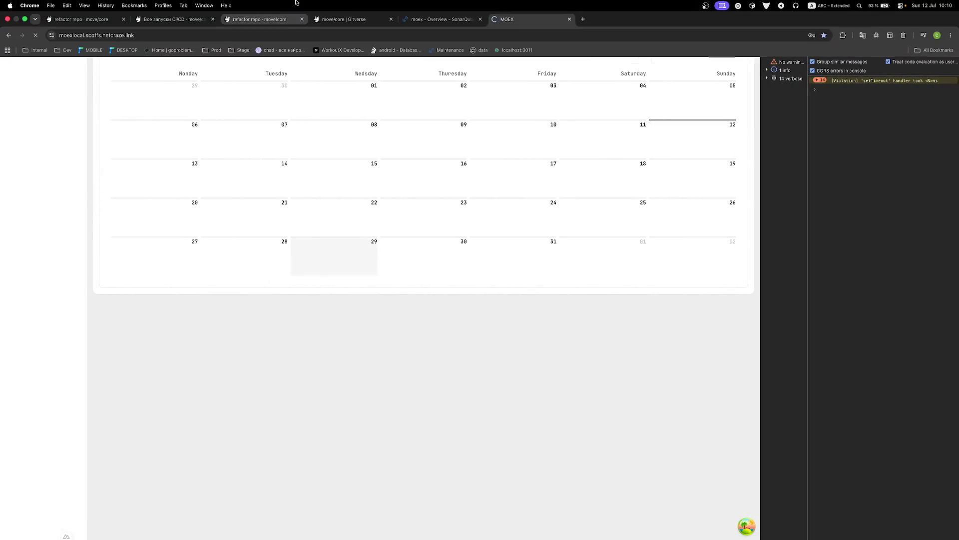
{"action": "key", "text": "ctrl+Right"}
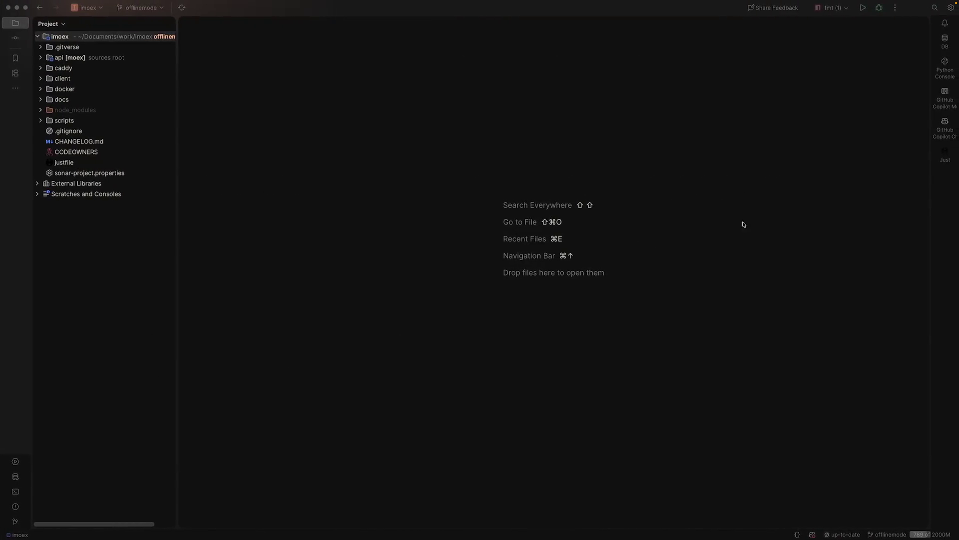
{"action": "left_click", "coordinate": [937, 154]}
{"action": "left_click", "coordinate": [937, 155]}
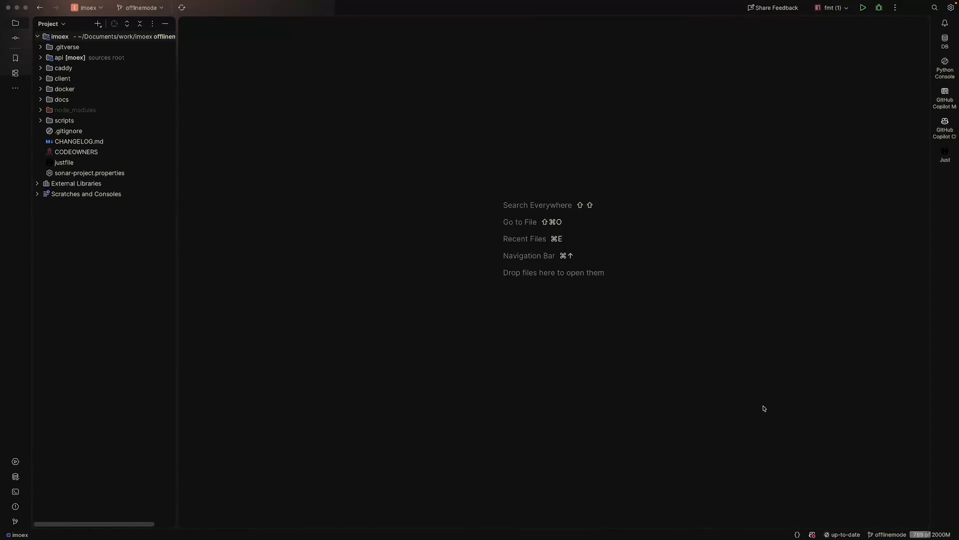
{"action": "key", "text": "ctrl+Left"}
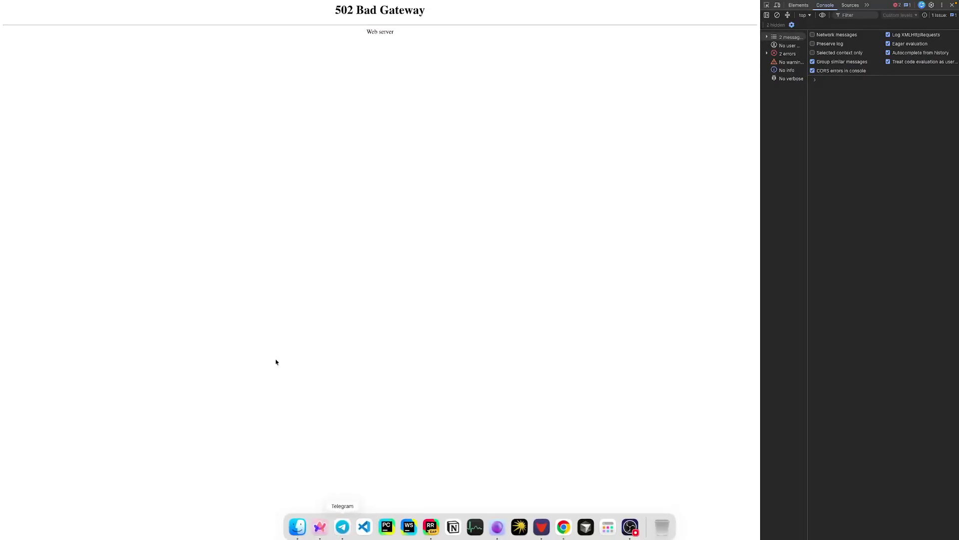
Step: Delete the merged offlinemode branch from pull request #136
{"action": "left_click", "coordinate": [80, 19]}
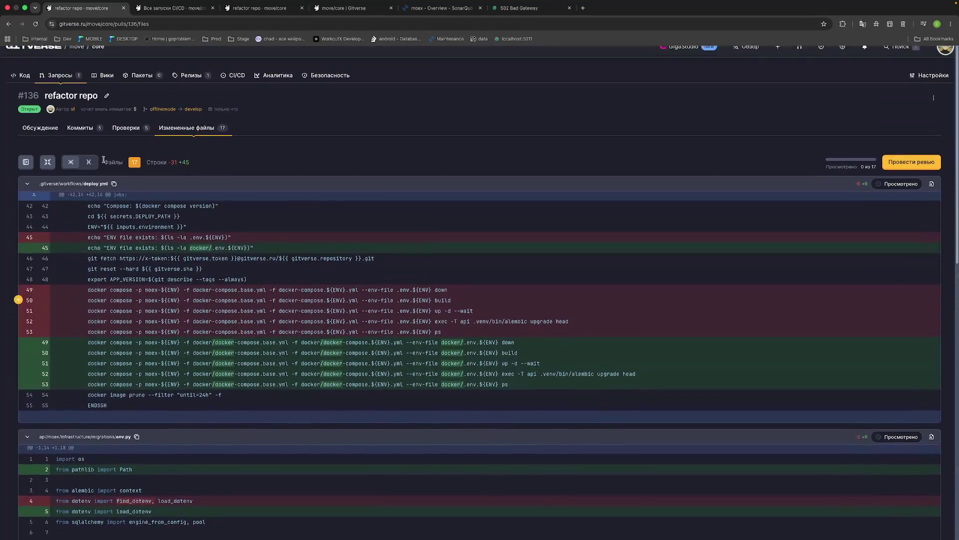
{"action": "left_click", "coordinate": [61, 81]}
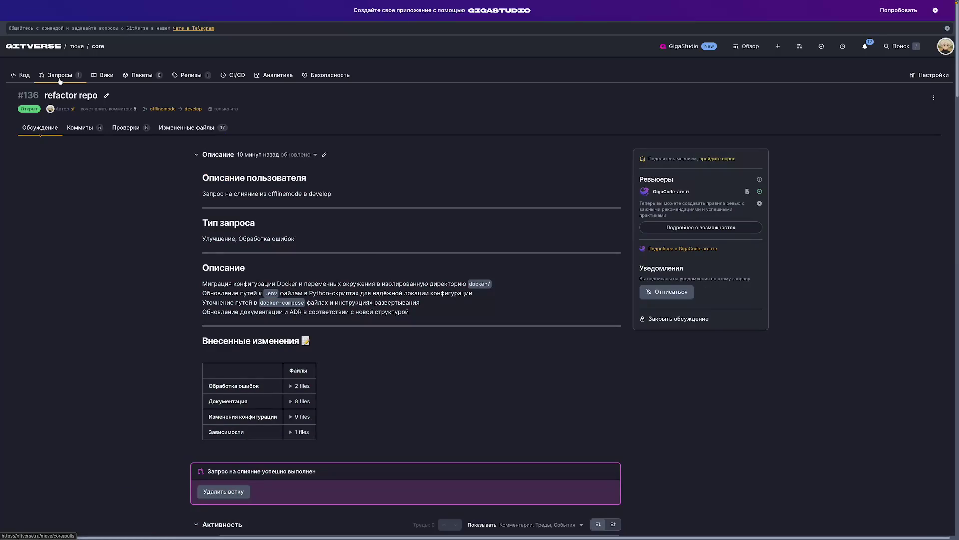
{"action": "left_click", "coordinate": [223, 491]}
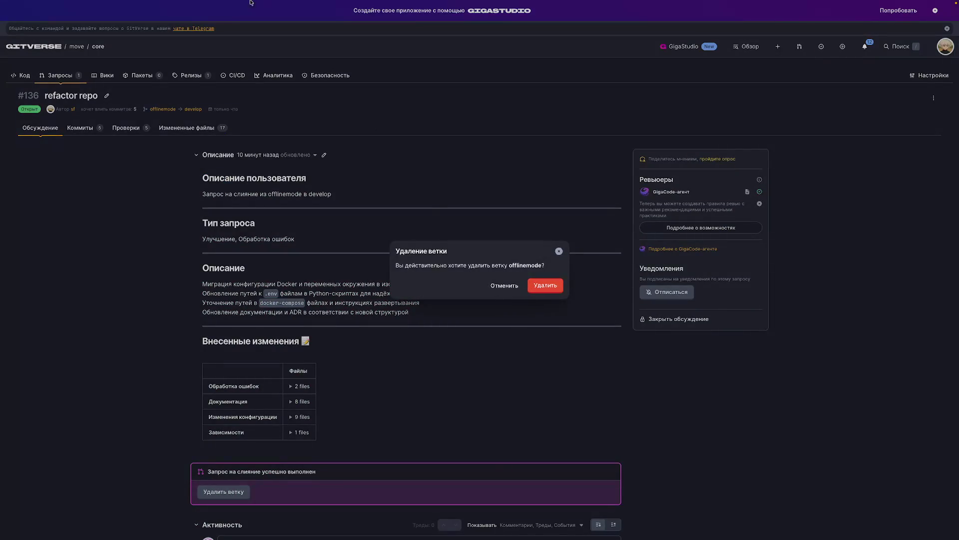
{"action": "key", "text": "Return"}
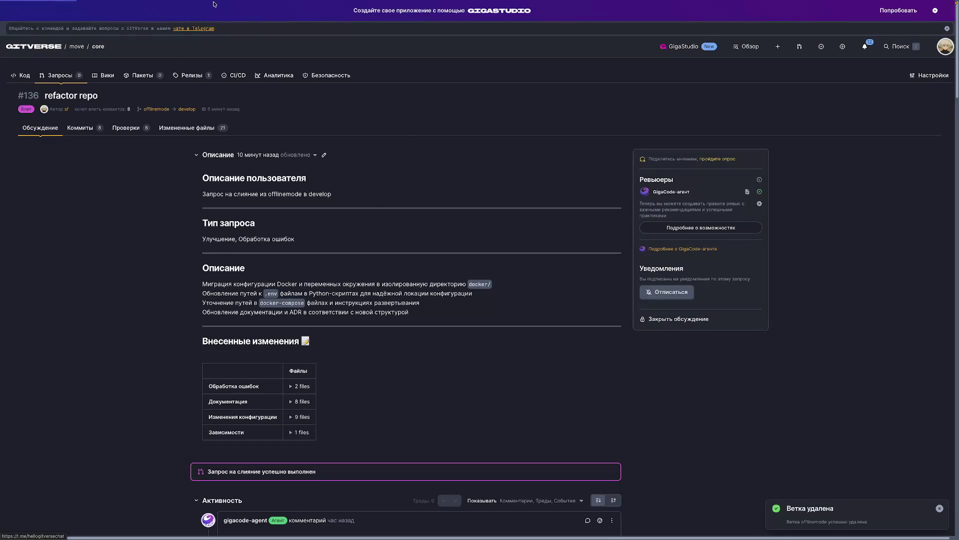
Step: Check the CI/CD runs list, then close the CI/CD, pull request and extra move/core tabs
{"action": "left_click", "coordinate": [241, 76]}
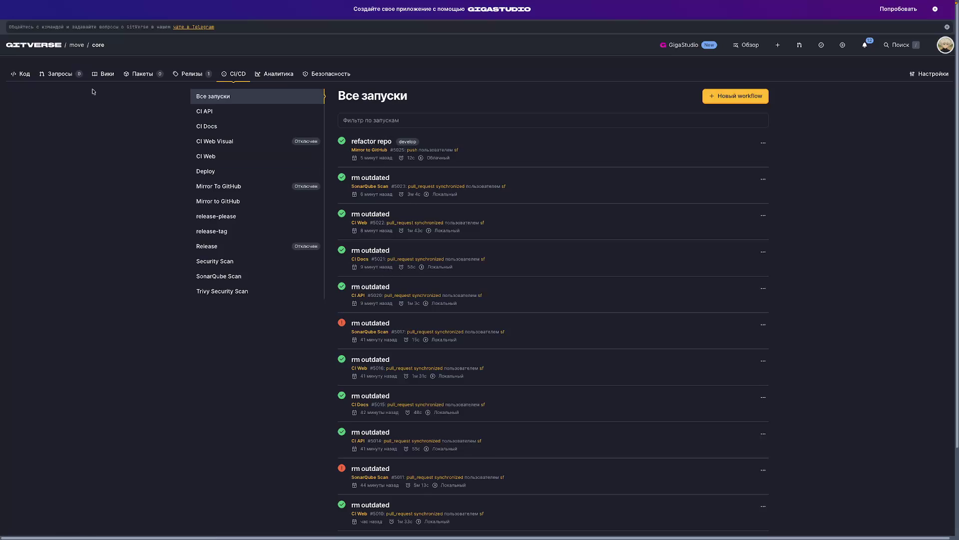
{"action": "left_click", "coordinate": [22, 73]}
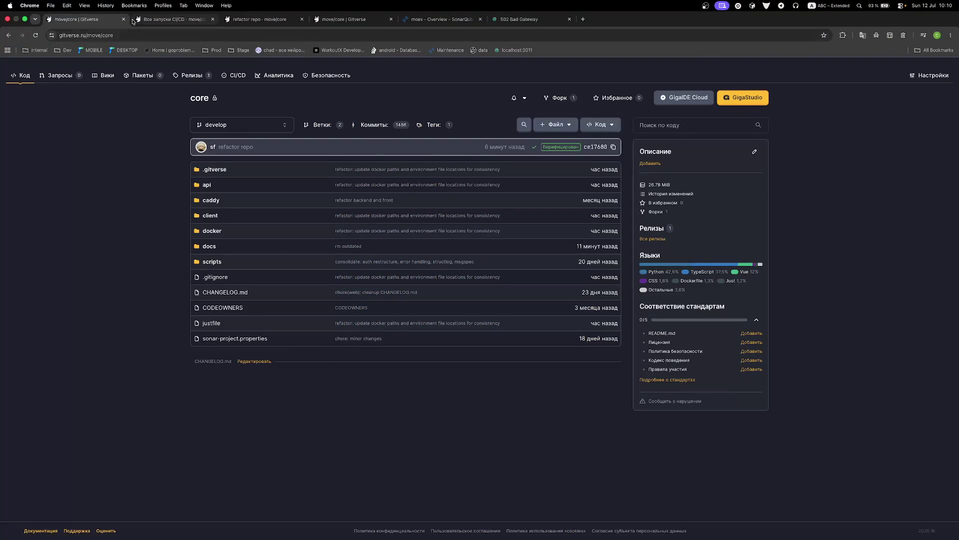
{"action": "left_click", "coordinate": [135, 20]}
{"action": "key", "text": "super+w"}
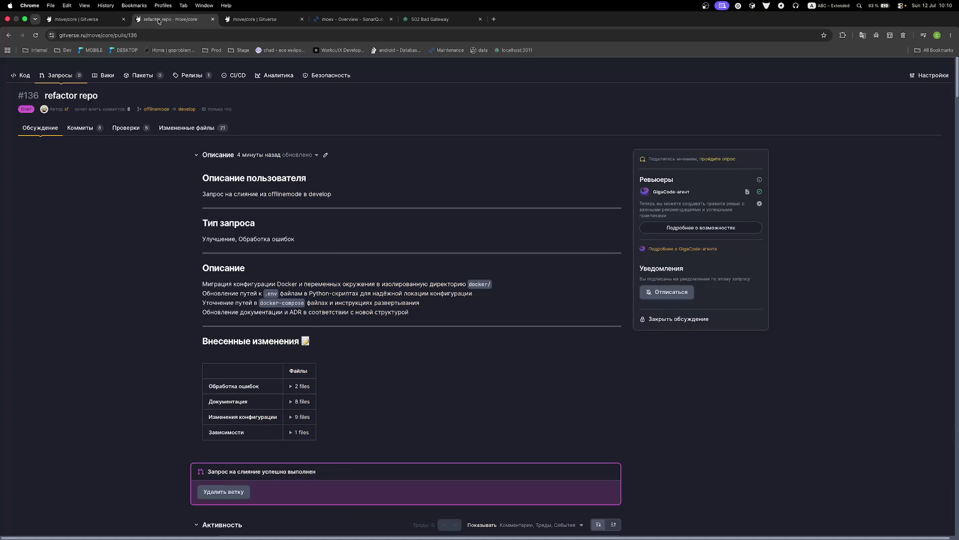
{"action": "key", "text": "super+w"}
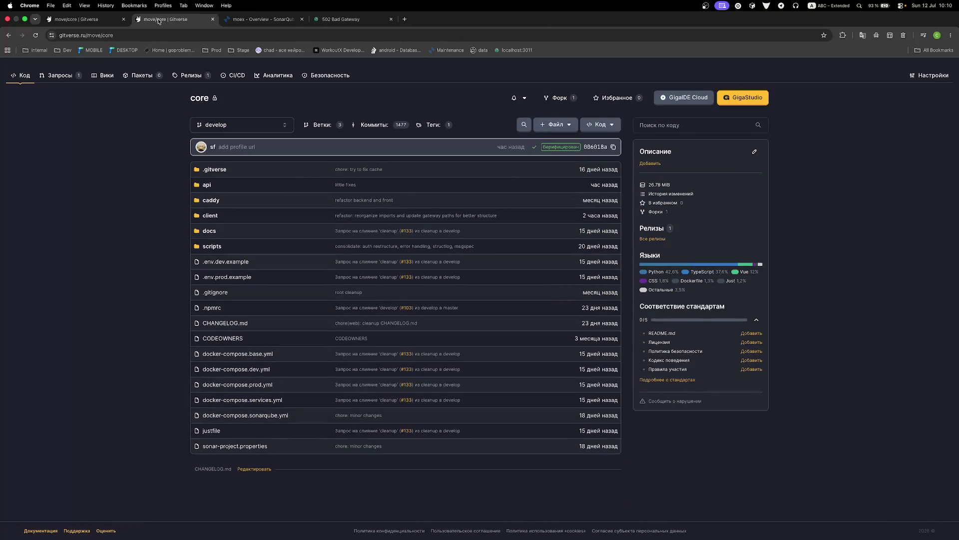
{"action": "key", "text": "super+w"}
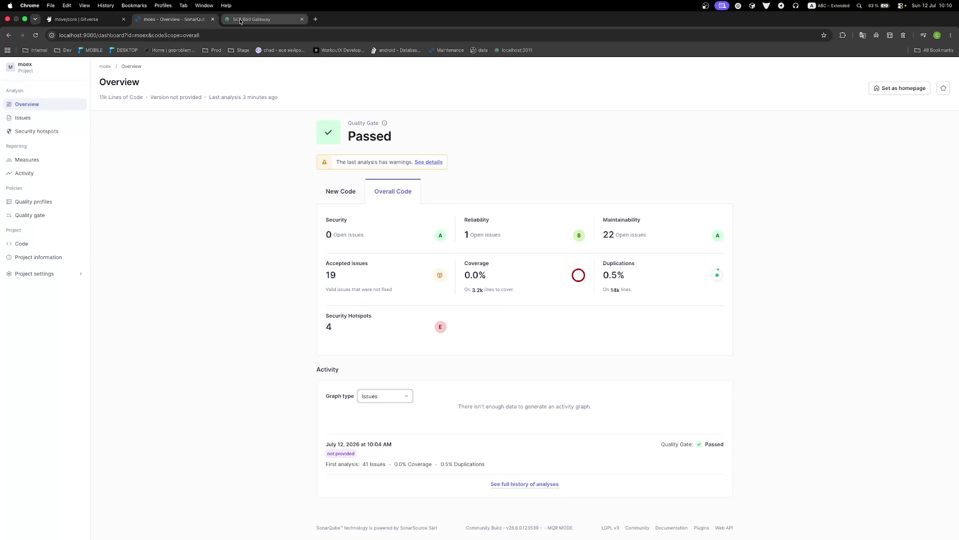
Step: Toggle the project settings and side navigation, then open the My account profile page
{"action": "left_click", "coordinate": [41, 276]}
{"action": "left_click", "coordinate": [41, 275]}
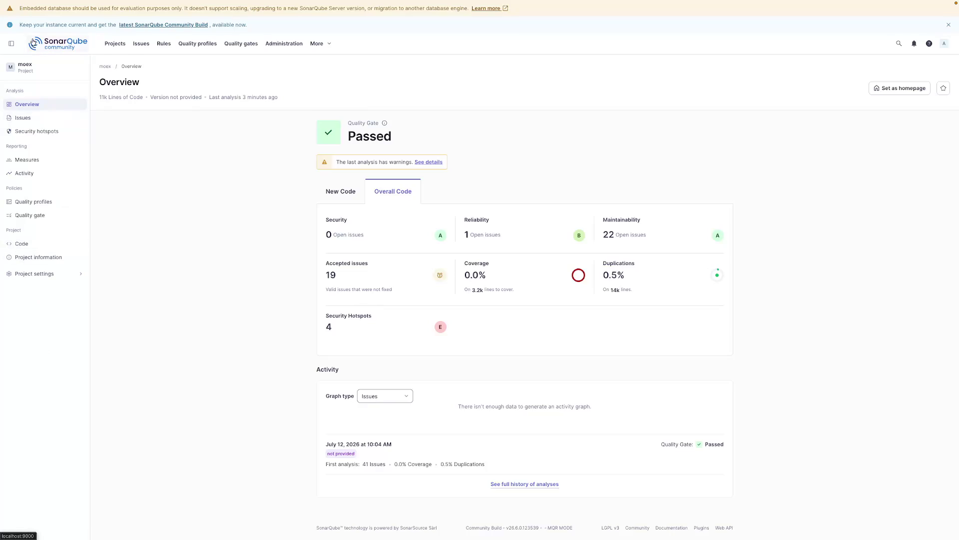
{"action": "left_click", "coordinate": [11, 43]}
{"action": "left_click", "coordinate": [11, 44]}
{"action": "left_click", "coordinate": [944, 43]}
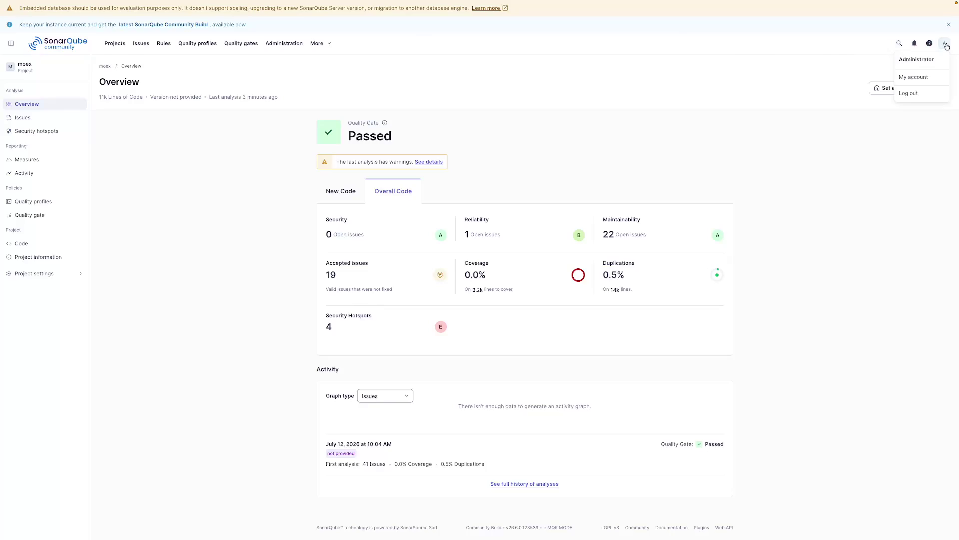
{"action": "left_click", "coordinate": [914, 82]}
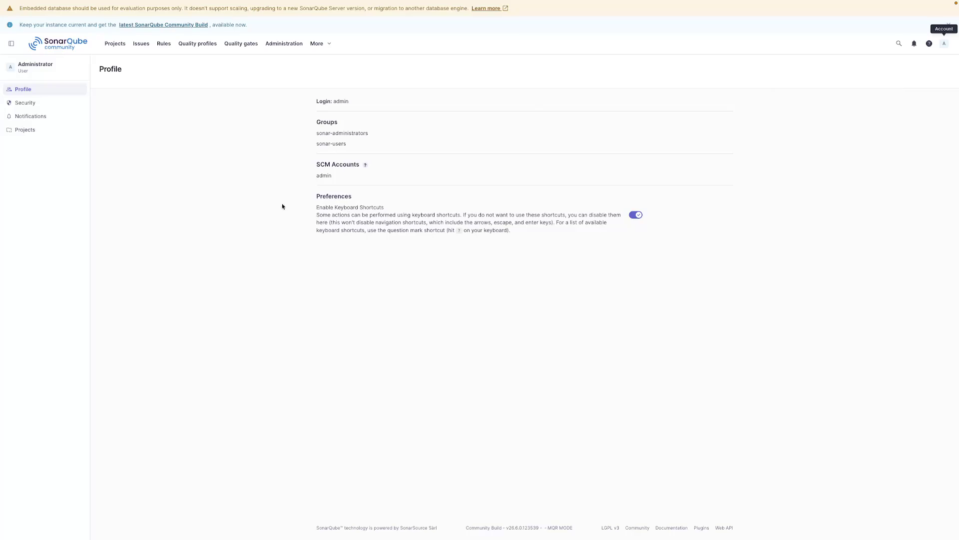
Step: View the account's administered projects and notification settings, then return to Projects
{"action": "left_click", "coordinate": [25, 129]}
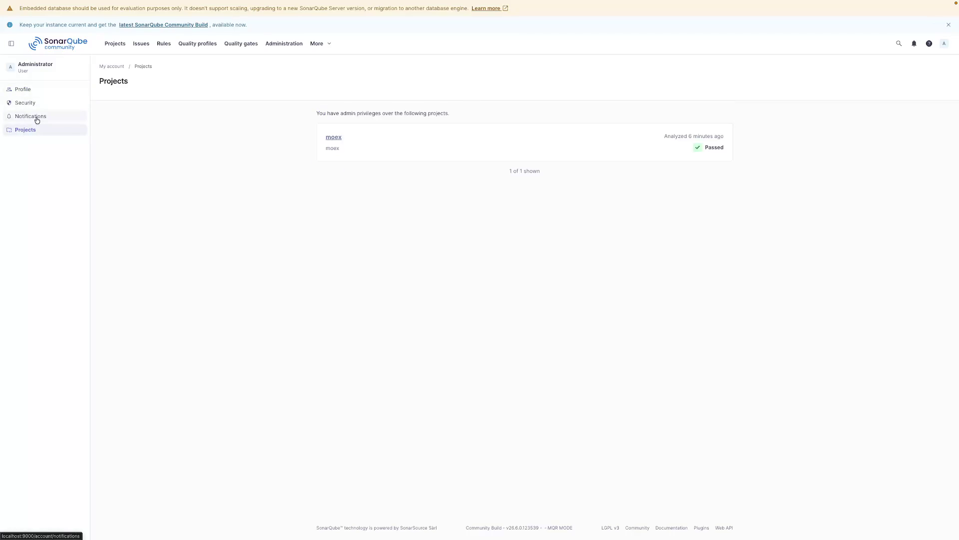
{"action": "left_click", "coordinate": [37, 120]}
{"action": "left_click", "coordinate": [30, 45]}
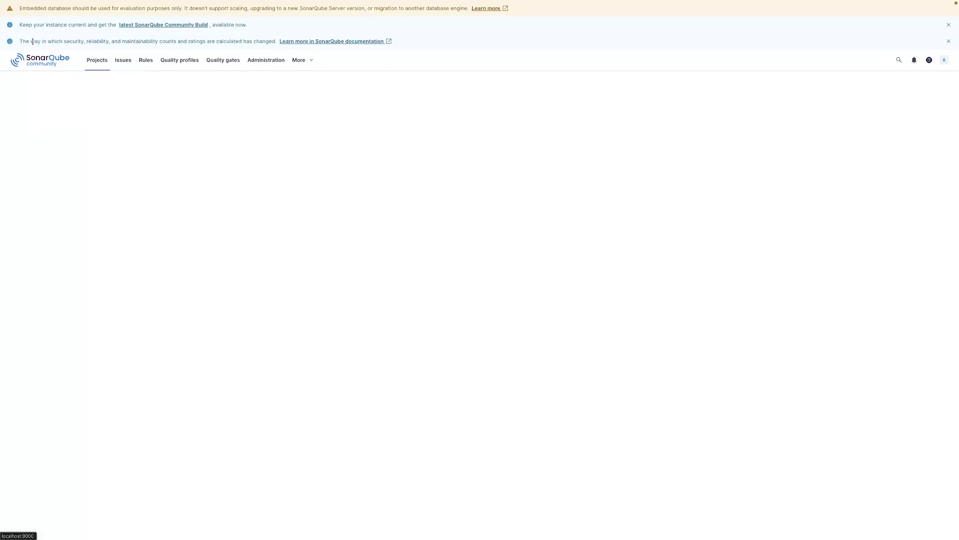
{"action": "left_click", "coordinate": [313, 60]}
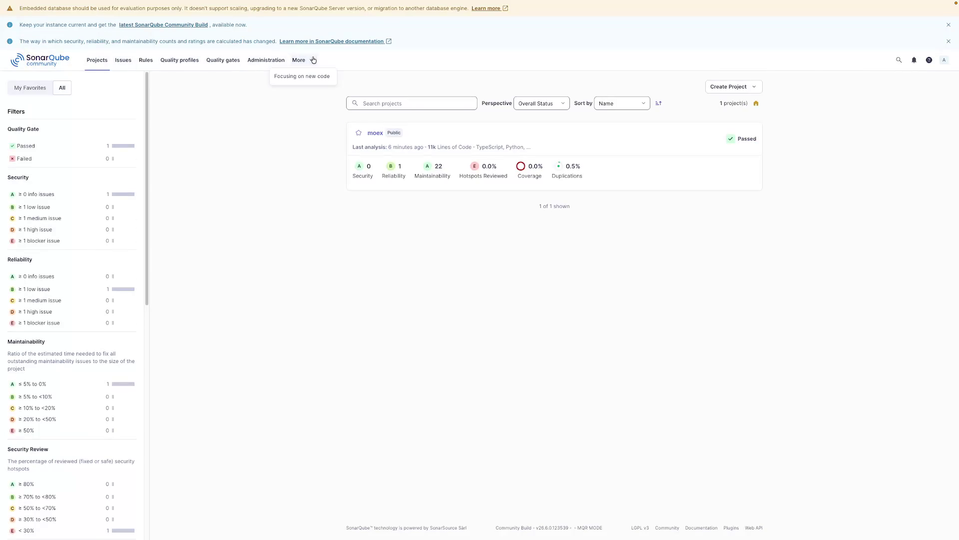
{"action": "left_click", "coordinate": [489, 264]}
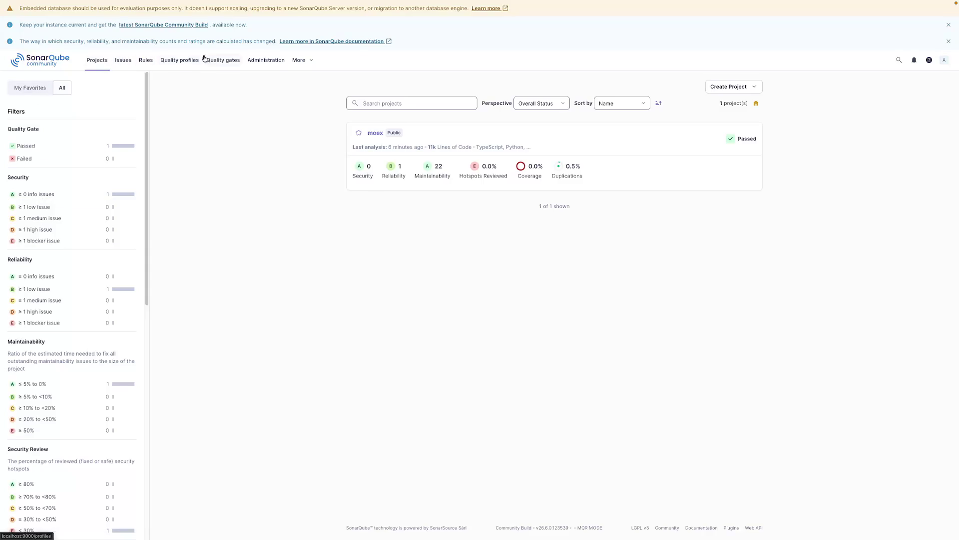
Step: Browse the Quality Profiles and Rules pages, then return to the Projects list
{"action": "left_click", "coordinate": [180, 62]}
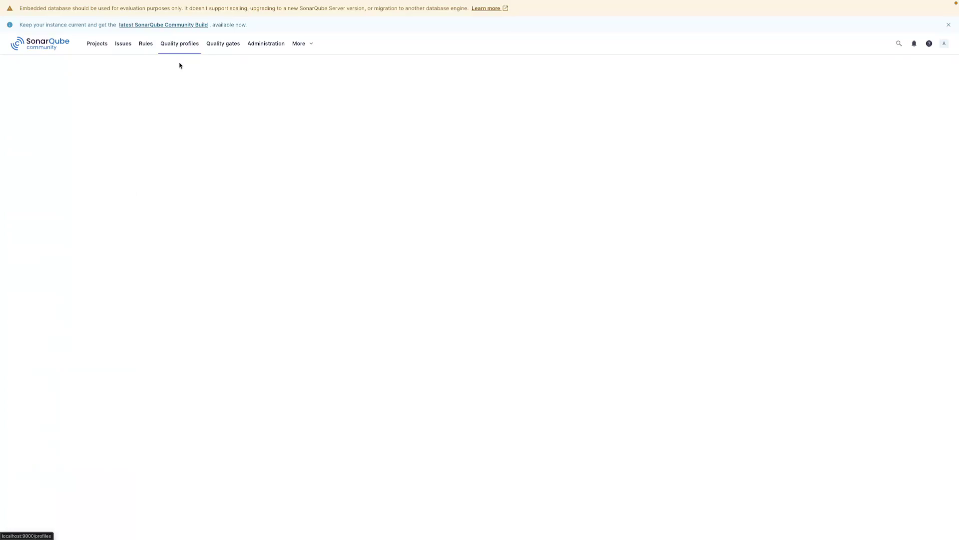
{"action": "left_click", "coordinate": [145, 44]}
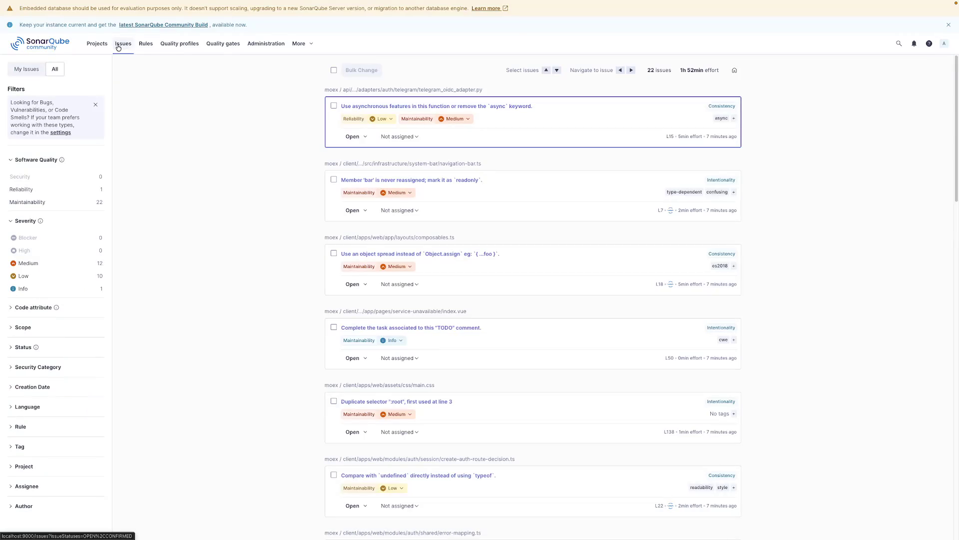
{"action": "left_click", "coordinate": [95, 44]}
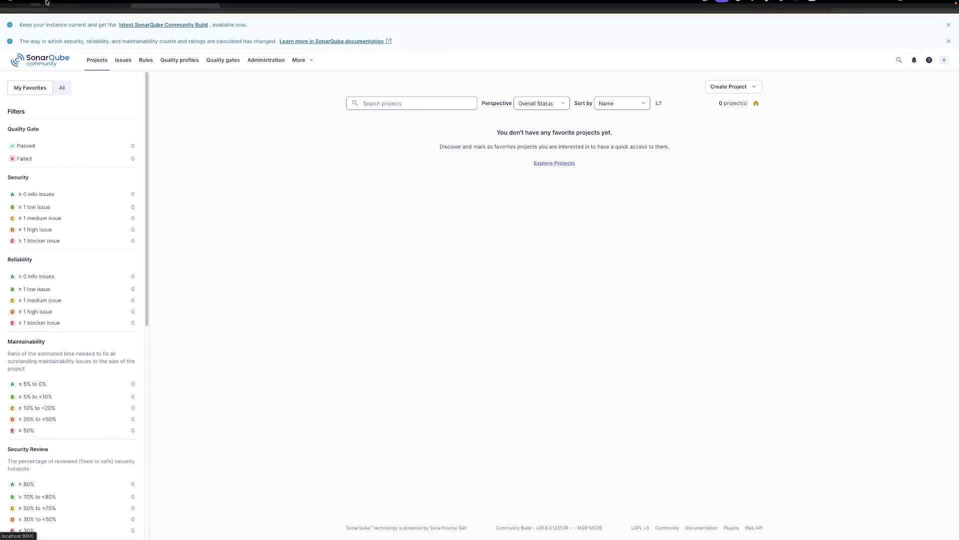
{"action": "left_click", "coordinate": [79, 23]}
{"action": "left_click", "coordinate": [170, 19]}
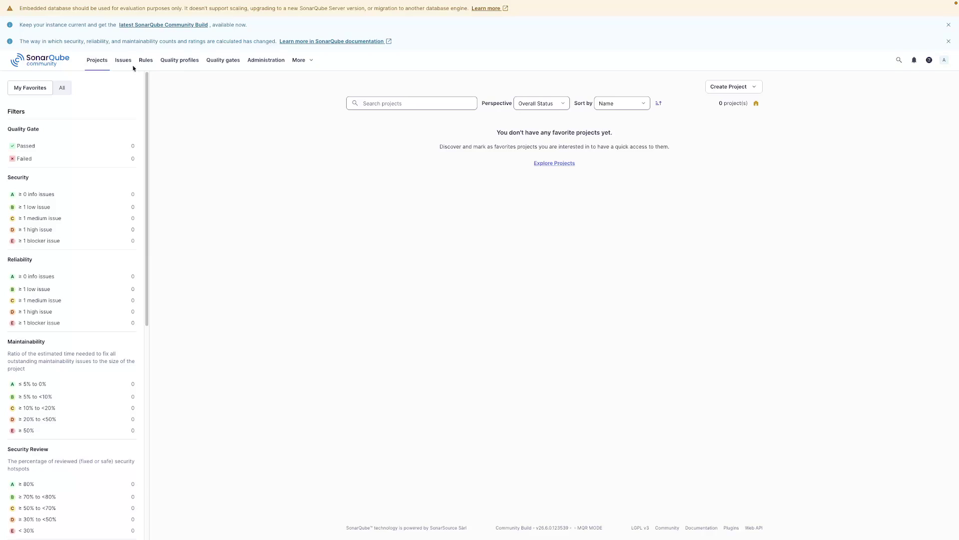
{"action": "left_click", "coordinate": [79, 22]}
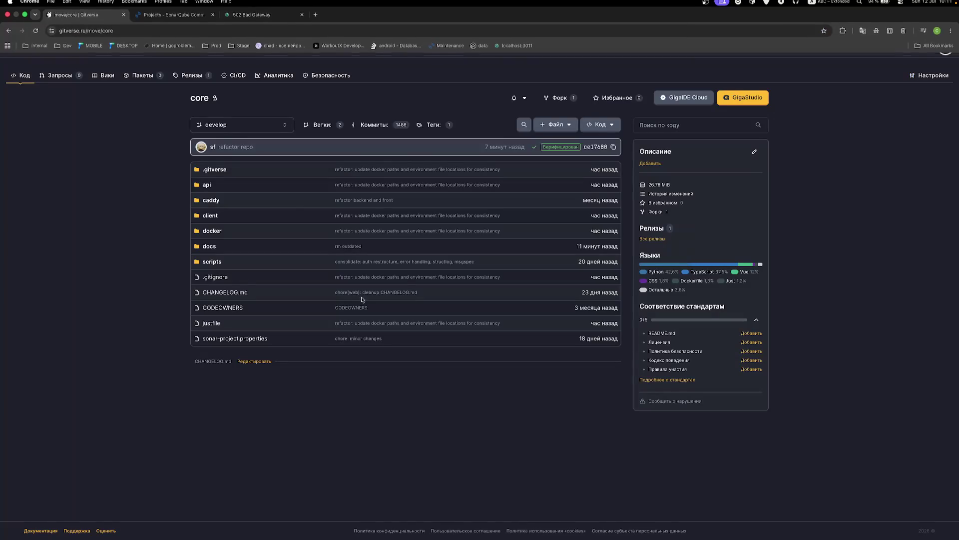
Step: Play the Wookash Podcast Rust video briefly in Arc, then pause it
{"action": "left_click", "coordinate": [319, 521]}
{"action": "left_click", "coordinate": [226, 319]}
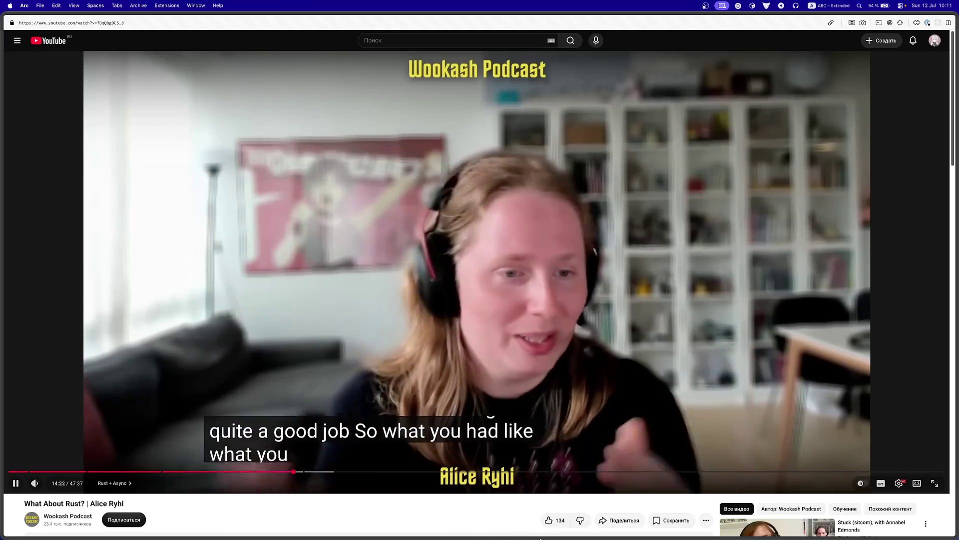
{"action": "left_click", "coordinate": [483, 355]}
Step: Bring the IDE forward and show its Terminal tool window
{"action": "mouse_move", "coordinate": [624, 525]}
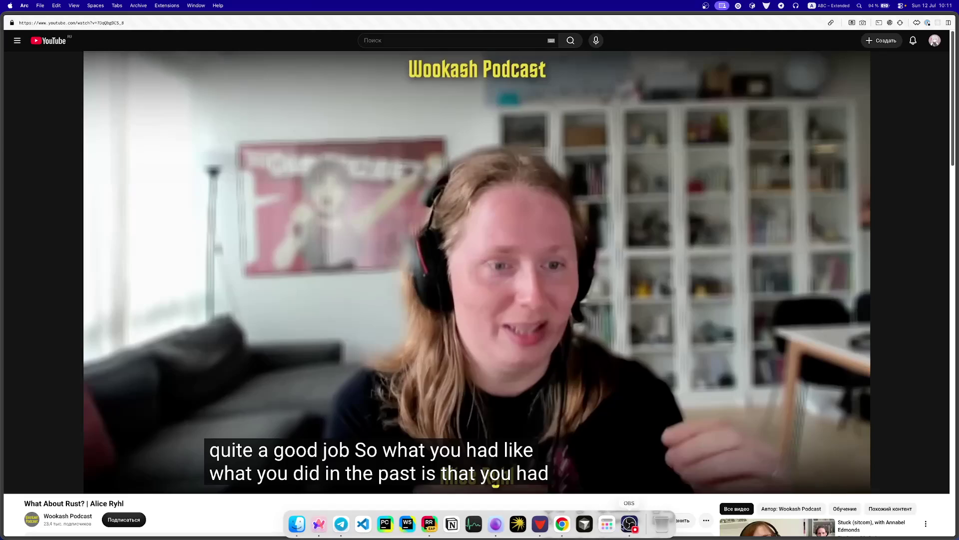
{"action": "left_click", "coordinate": [385, 523]}
{"action": "left_click", "coordinate": [5, 505]}
{"action": "left_click", "coordinate": [15, 491]}
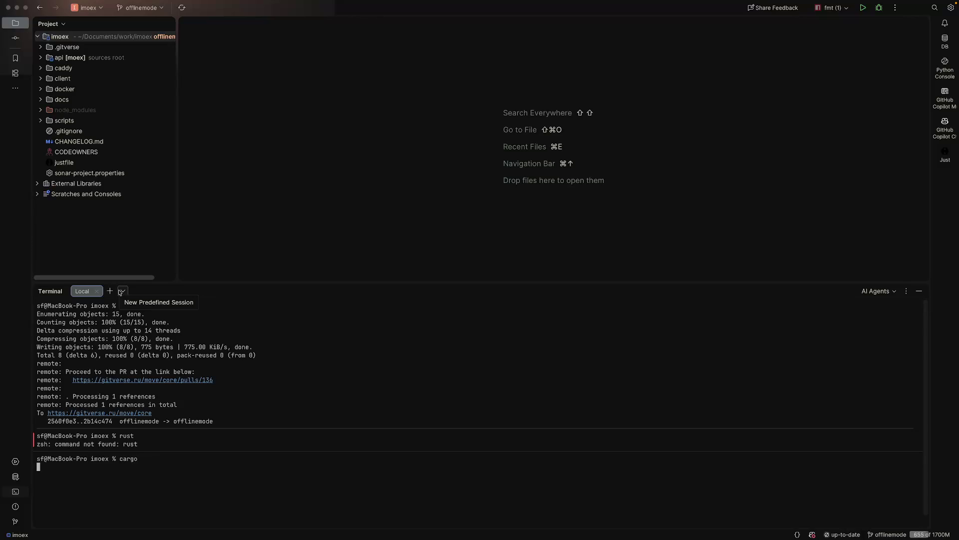
Step: Search the web for 'update rust mac' in a new Arc tab
{"action": "scroll", "coordinate": [160, 383], "scroll_direction": "up", "scroll_amount": 10}
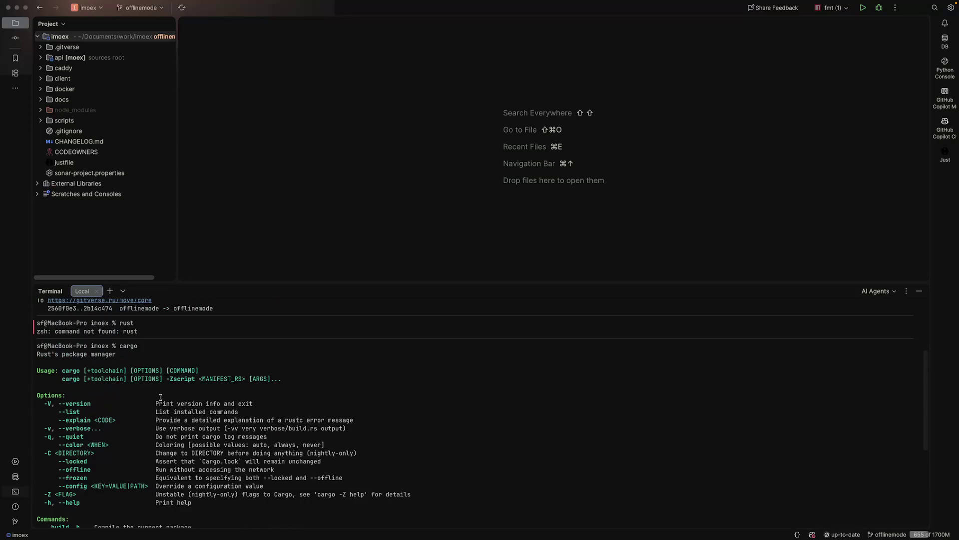
{"action": "key", "text": "ctrl+Left"}
{"action": "mouse_move", "coordinate": [11, 410]}
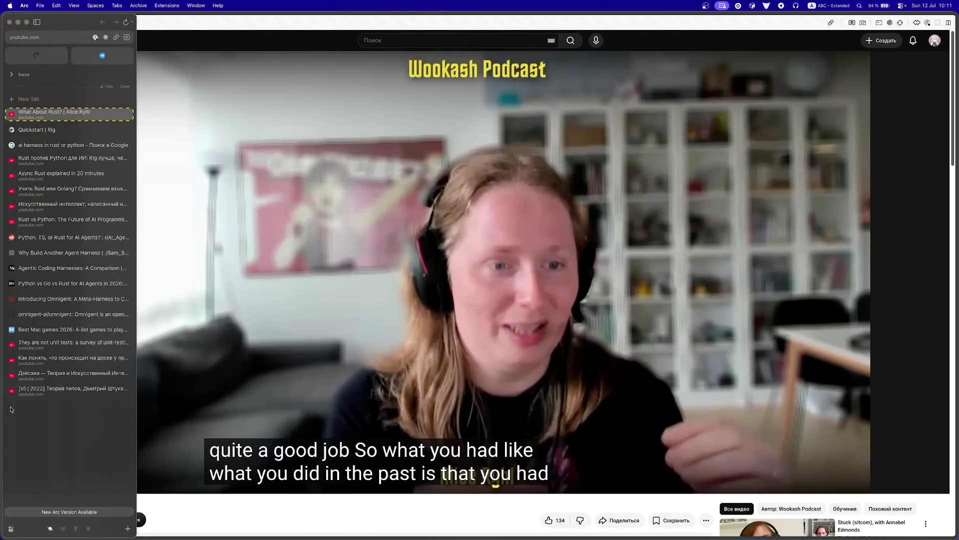
{"action": "left_click", "coordinate": [45, 101]}
{"action": "type", "text": "update rust mac"}
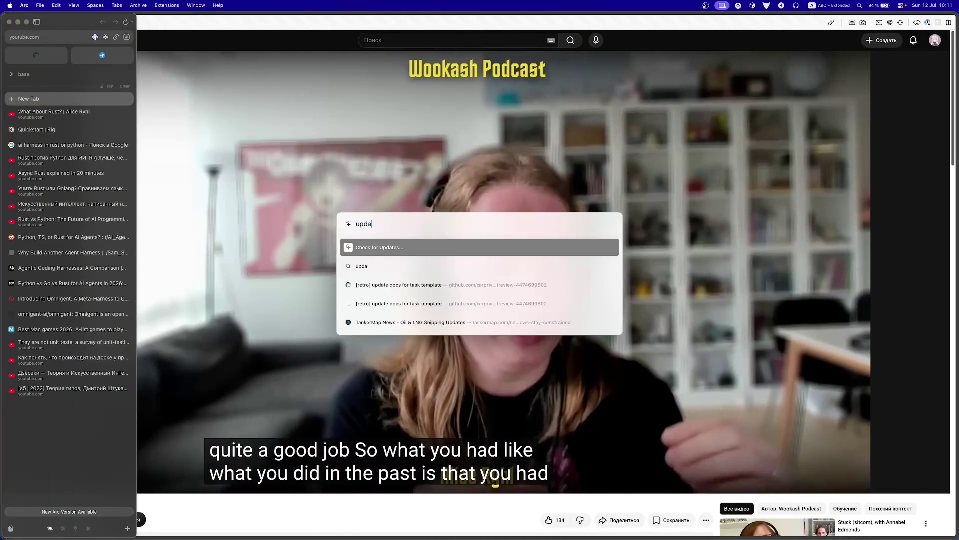
{"action": "key", "text": "Return"}
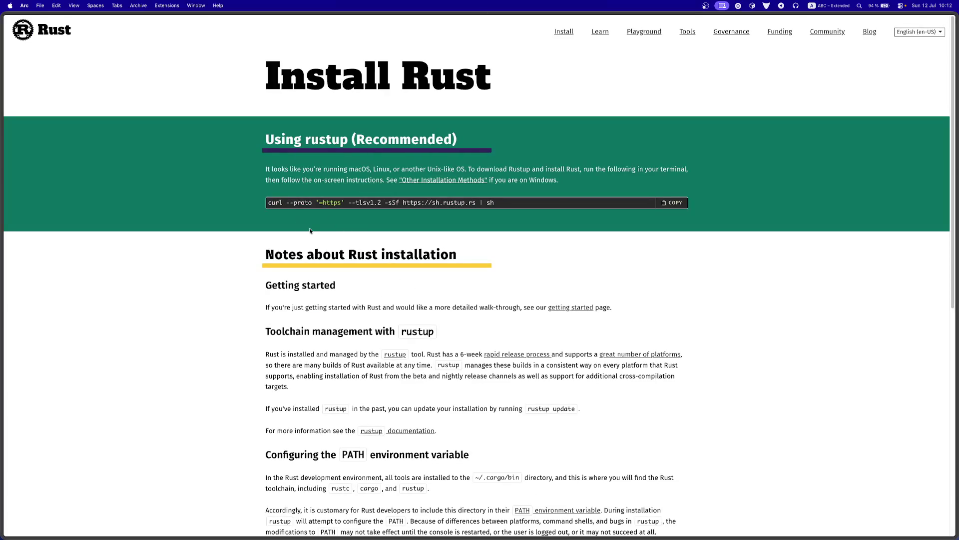
Step: Read the Install Rust page to the bottom and copy the word 'rustup'
{"action": "scroll", "coordinate": [320, 170], "scroll_direction": "down", "scroll_amount": 2}
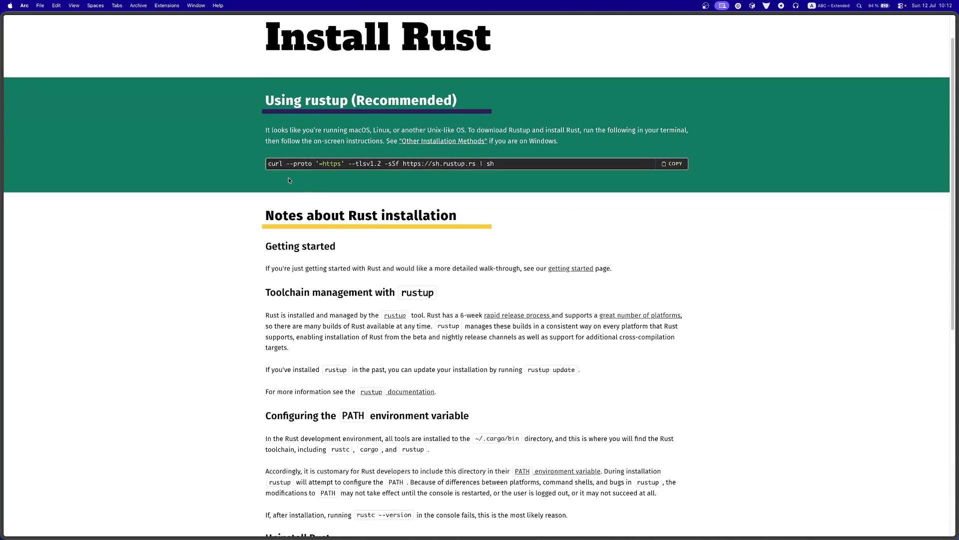
{"action": "scroll", "coordinate": [333, 278], "scroll_direction": "down", "scroll_amount": 5}
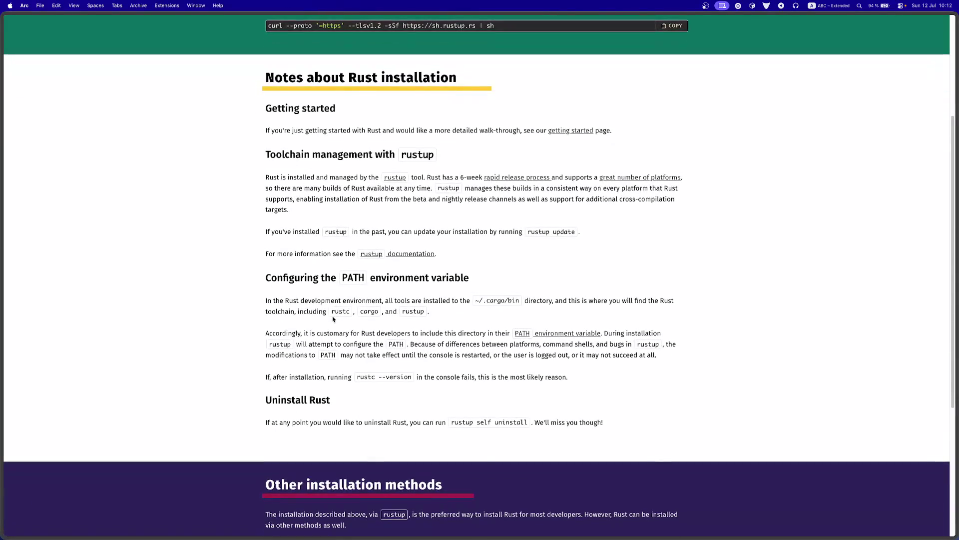
{"action": "scroll", "coordinate": [333, 317], "scroll_direction": "down", "scroll_amount": 8}
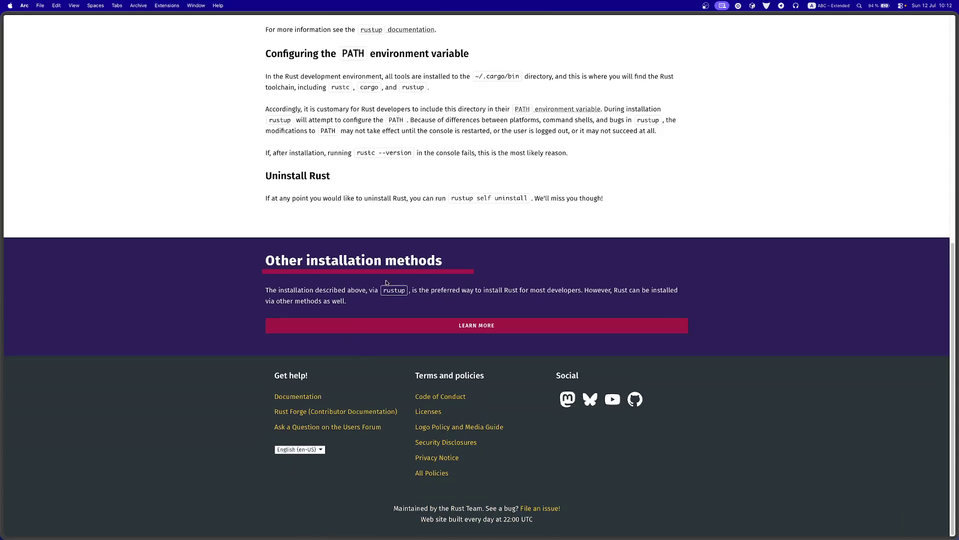
{"action": "double_click", "coordinate": [393, 291]}
{"action": "key", "text": "super+c"}
{"action": "key", "text": "ctrl+Right"}
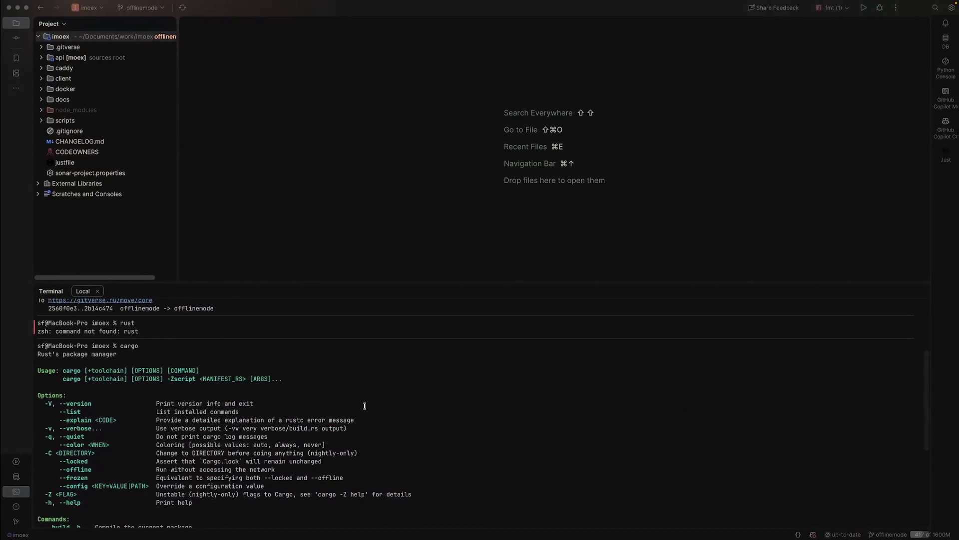
Step: Paste and run rustup in the terminal to display its help
{"action": "key", "text": "super+v"}
{"action": "key", "text": "Return"}
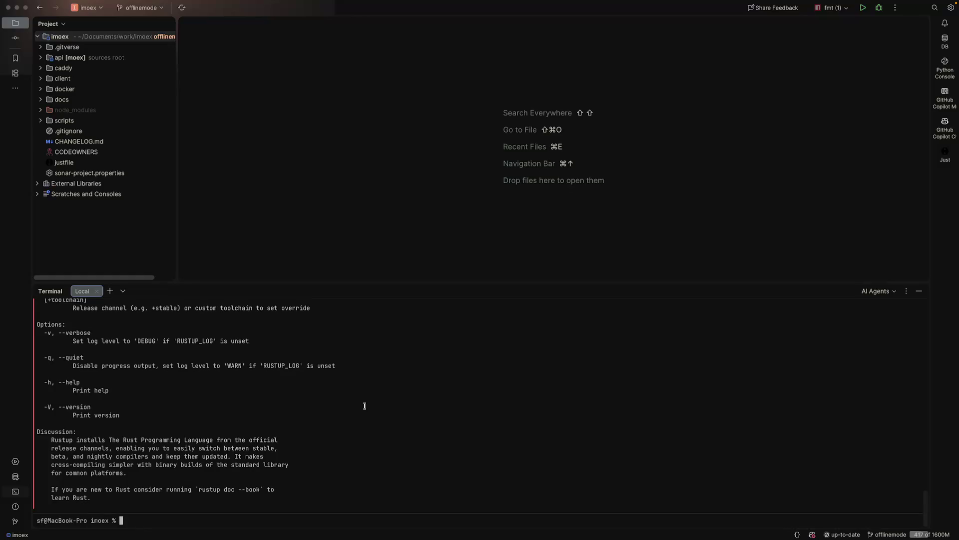
{"action": "scroll", "coordinate": [364, 406], "scroll_direction": "up", "scroll_amount": 8}
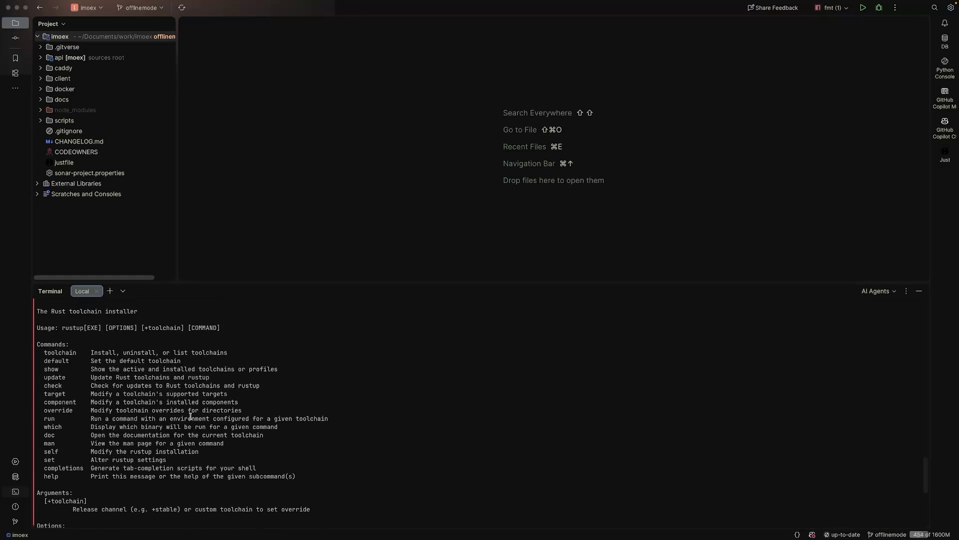
Step: Run rustup update to start downloading the Rust 1.97.0 components
{"action": "key", "text": "Up"}
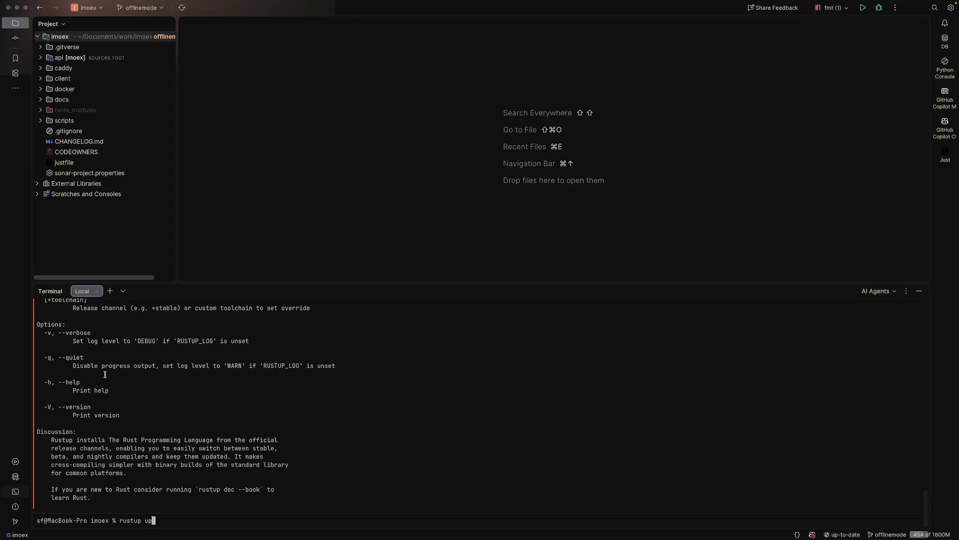
{"action": "type", "text": "date"}
{"action": "key", "text": "Return"}
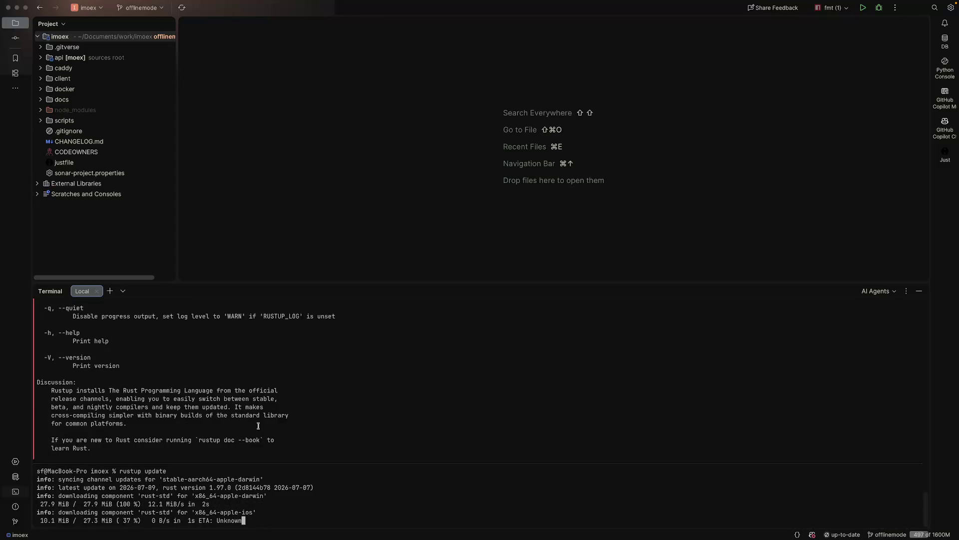
{"action": "scroll", "coordinate": [241, 427], "scroll_direction": "up", "scroll_amount": 10}
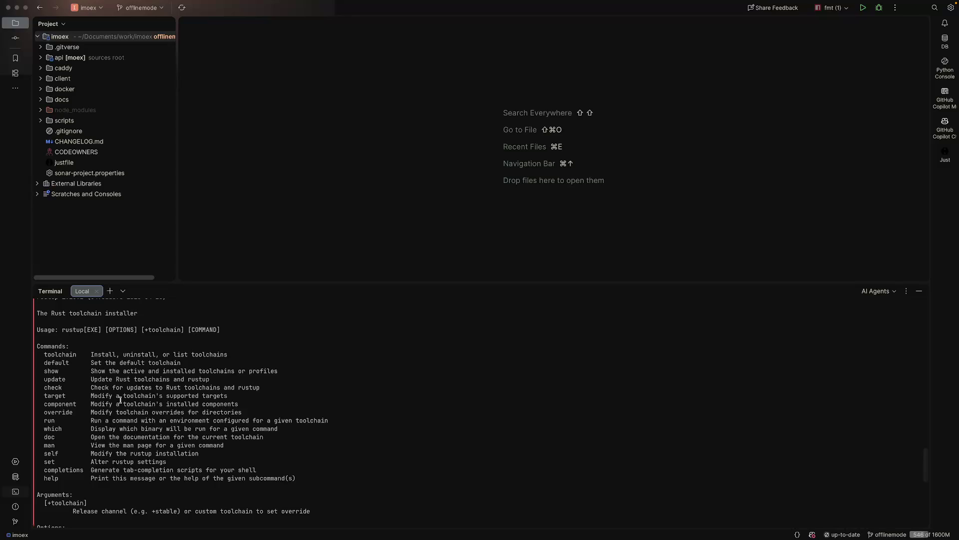
{"action": "scroll", "coordinate": [121, 400], "scroll_direction": "down", "scroll_amount": 10}
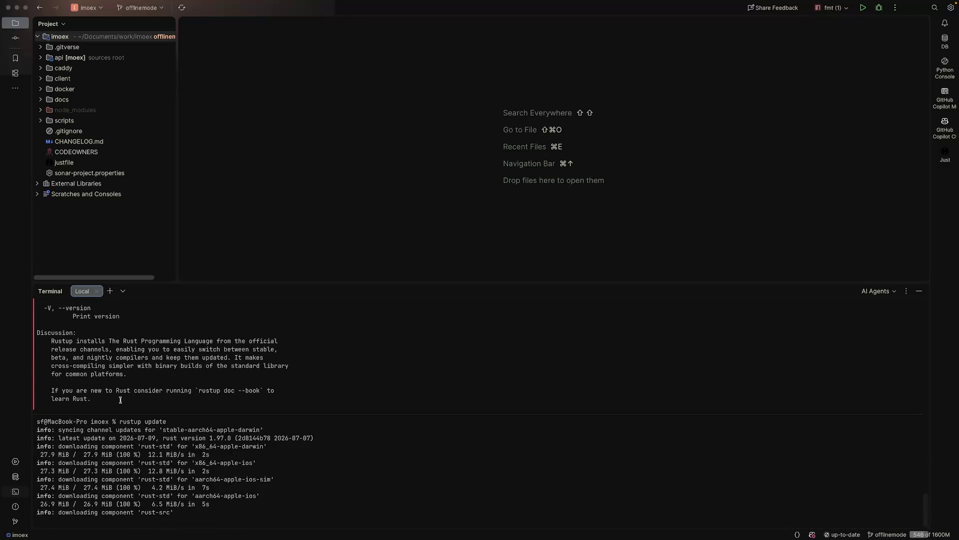
{"action": "key", "text": "ctrl+Left"}
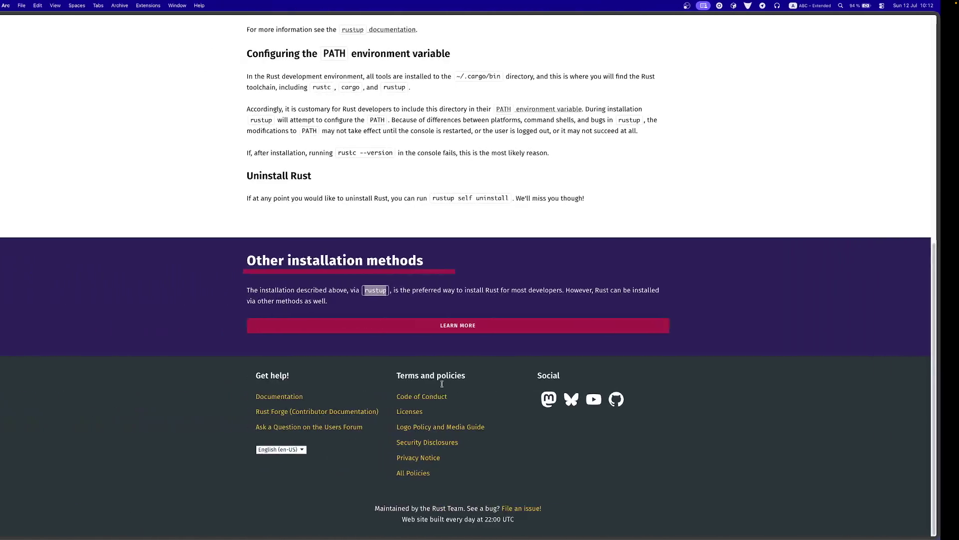
Step: Watch the Rust podcast episode to about 16:06, pause it, and return to the IDE
{"action": "mouse_move", "coordinate": [10, 328]}
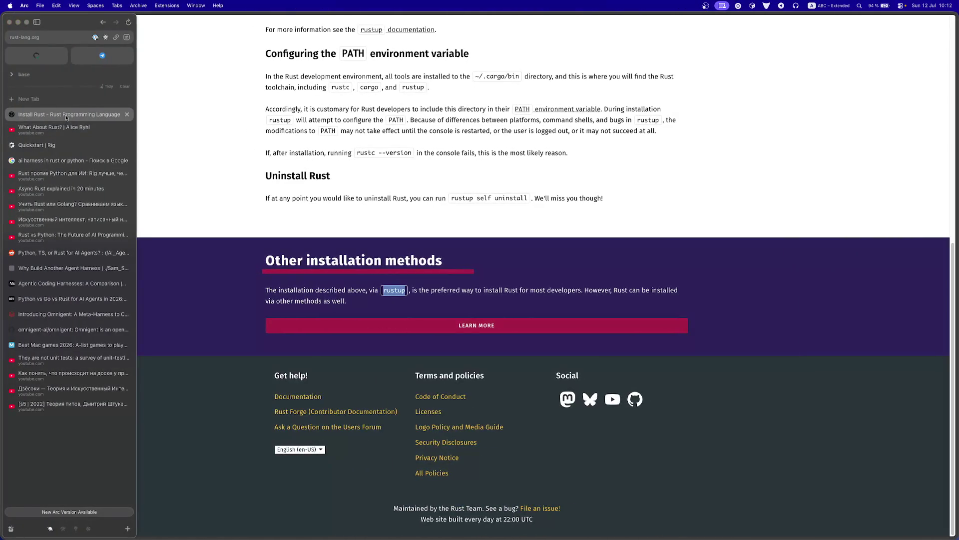
{"action": "left_click", "coordinate": [65, 127]}
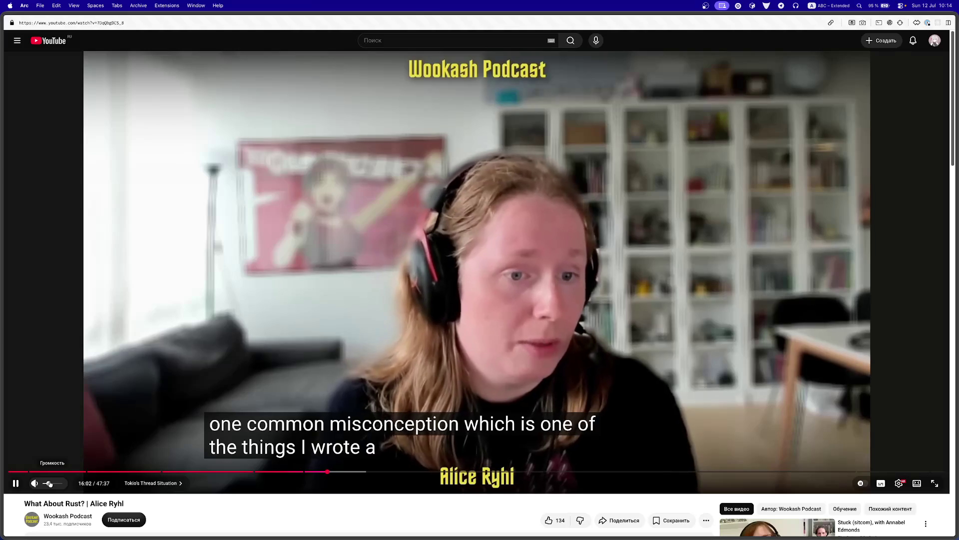
{"action": "mouse_move", "coordinate": [349, 537]}
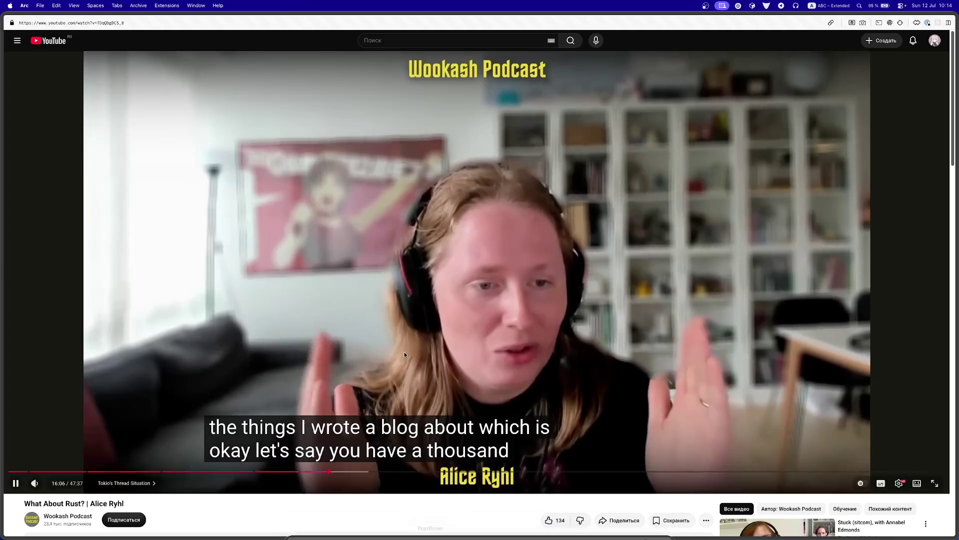
{"action": "left_click", "coordinate": [403, 352]}
{"action": "left_click", "coordinate": [428, 525]}
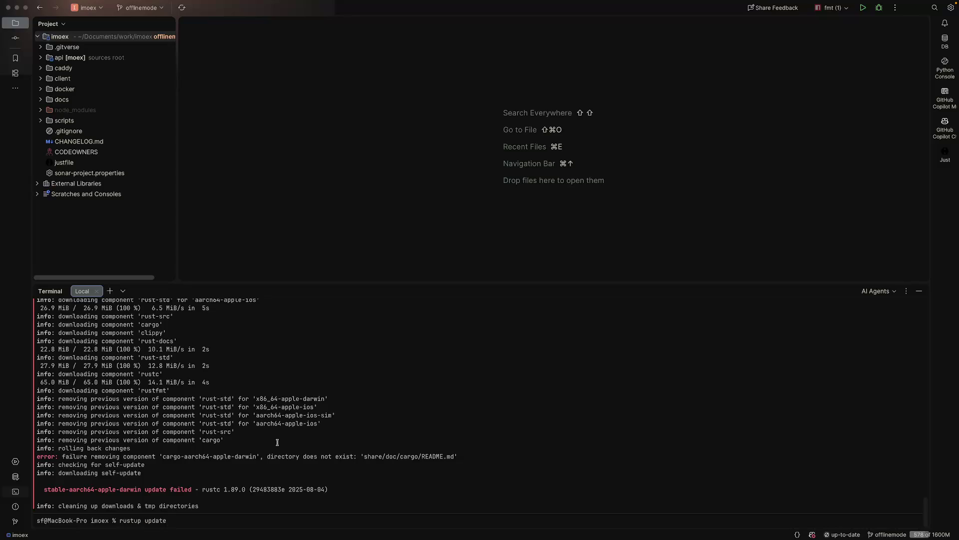
Step: Rerun rustup update and grab its failed-removing-component error line
{"action": "key", "text": "Return"}
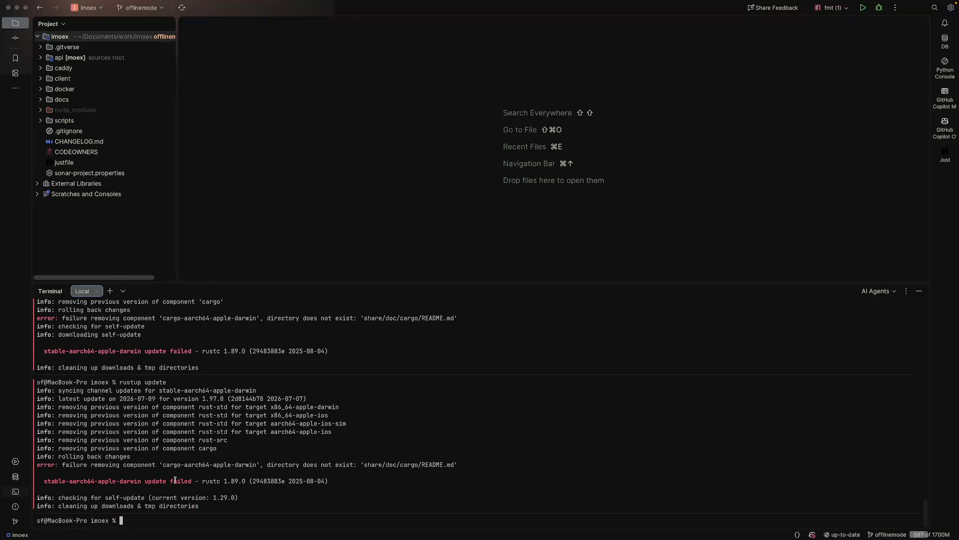
{"action": "type", "text": "c"}
{"action": "triple_click", "coordinate": [119, 465]}
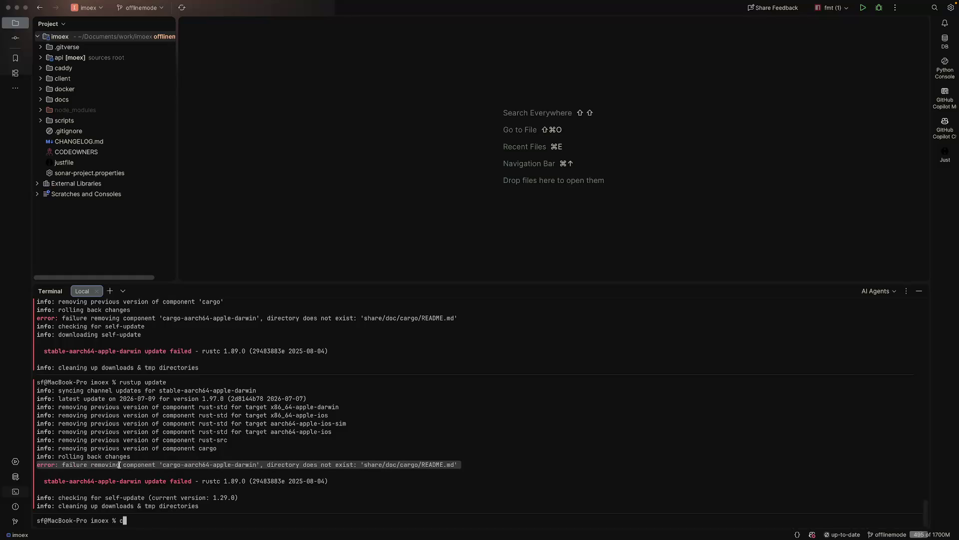
{"action": "key", "text": "ctrl+Left"}
Step: Search the web for the copied rustup component-removal error and expand the AI overview
{"action": "mouse_move", "coordinate": [50, 159]}
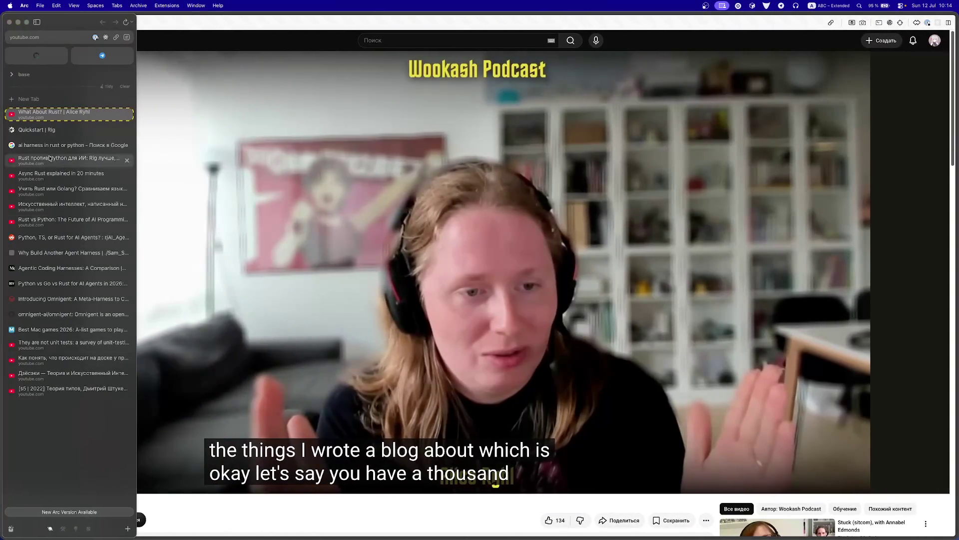
{"action": "left_click", "coordinate": [58, 101]}
{"action": "key", "text": "super+v"}
{"action": "key", "text": "Return"}
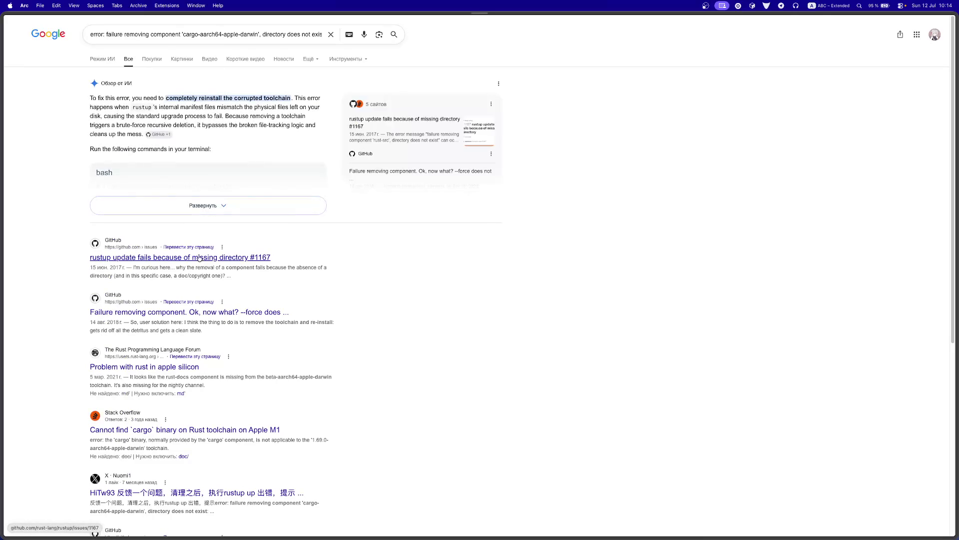
{"action": "left_click", "coordinate": [141, 206]}
Step: Read GitHub rustup issue #1167 about deleting ~/.rustup/toolchains
{"action": "left_click", "coordinate": [13, 214]}
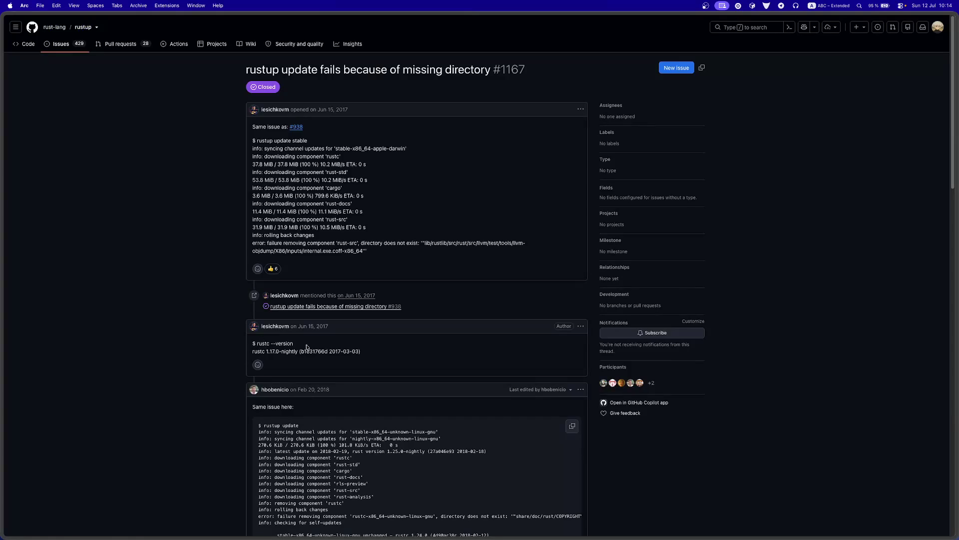
{"action": "scroll", "coordinate": [307, 347], "scroll_direction": "down", "scroll_amount": 10}
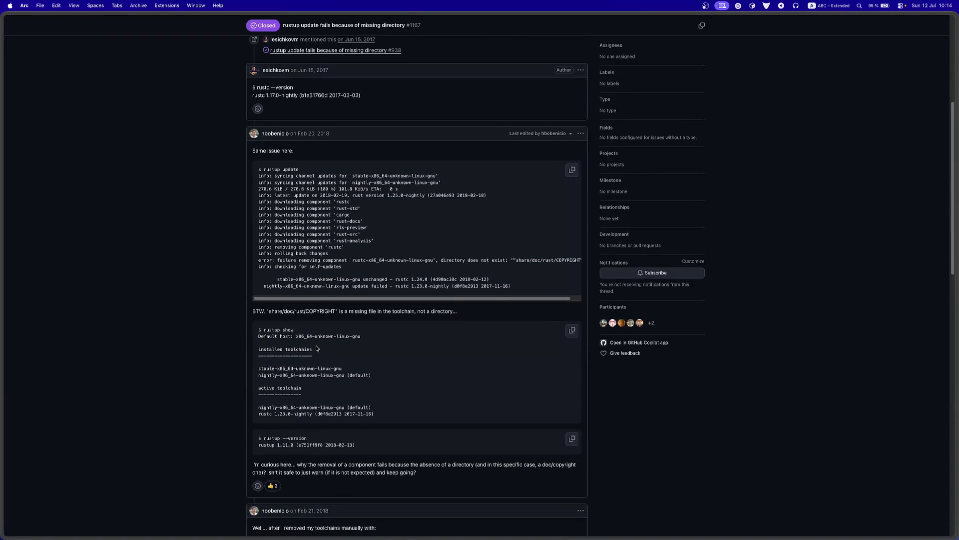
{"action": "scroll", "coordinate": [316, 349], "scroll_direction": "down", "scroll_amount": 5}
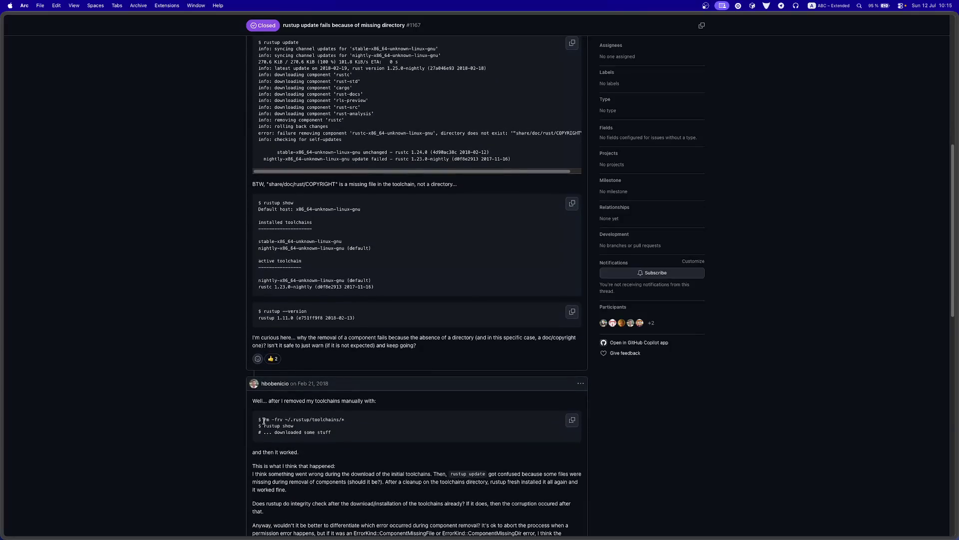
{"action": "key", "text": "ctrl+Right"}
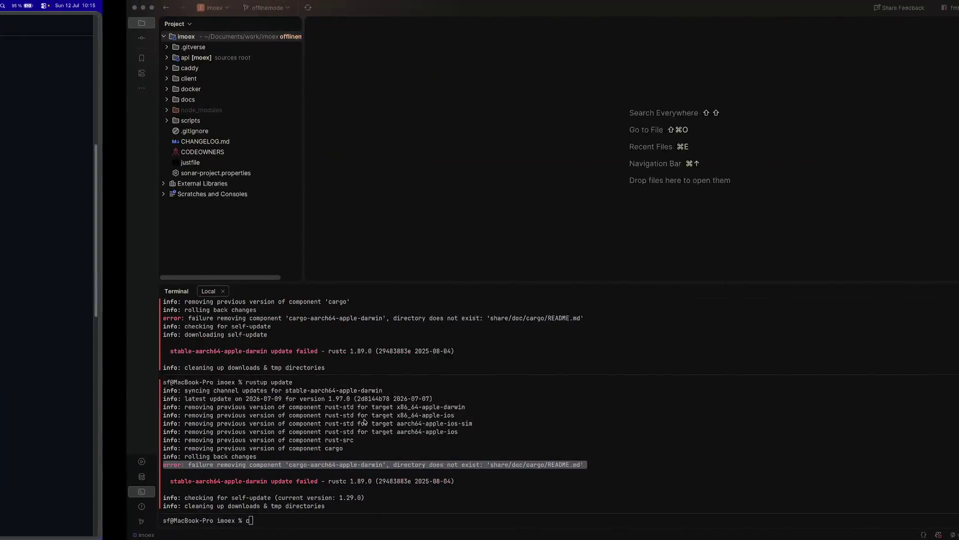
Step: Delete everything under ~/.rustup/toolchains with rm -frv, confirming with y
{"action": "type", "text": "c"}
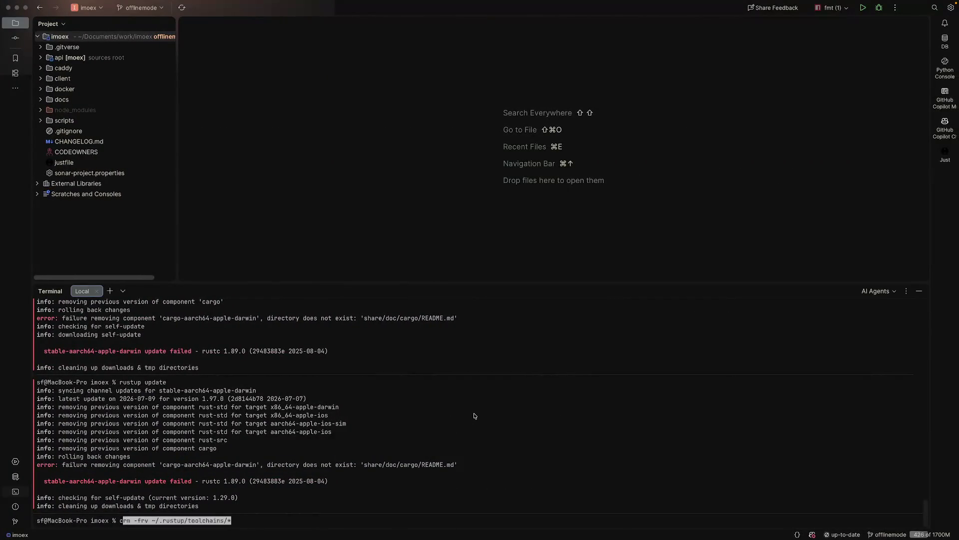
{"action": "key", "text": "Return"}
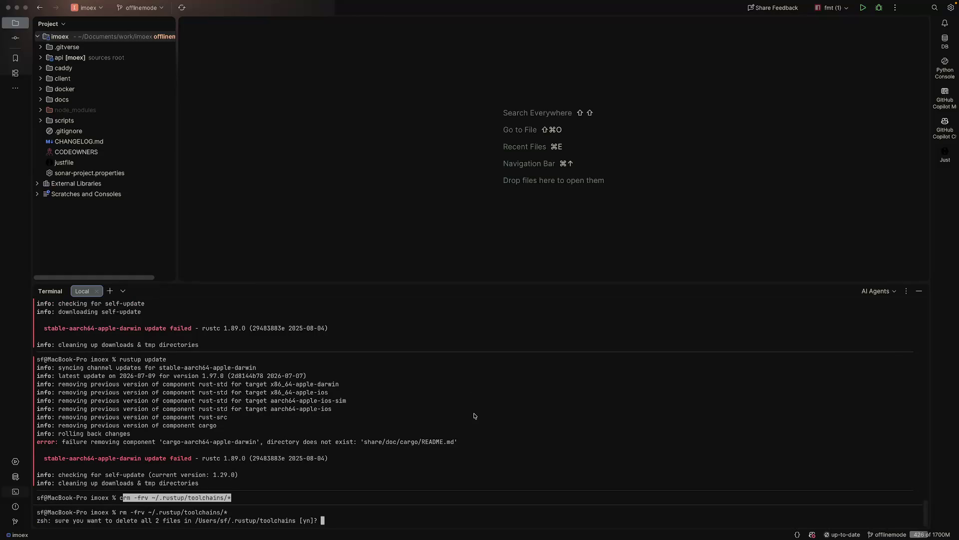
{"action": "key", "text": "y"}
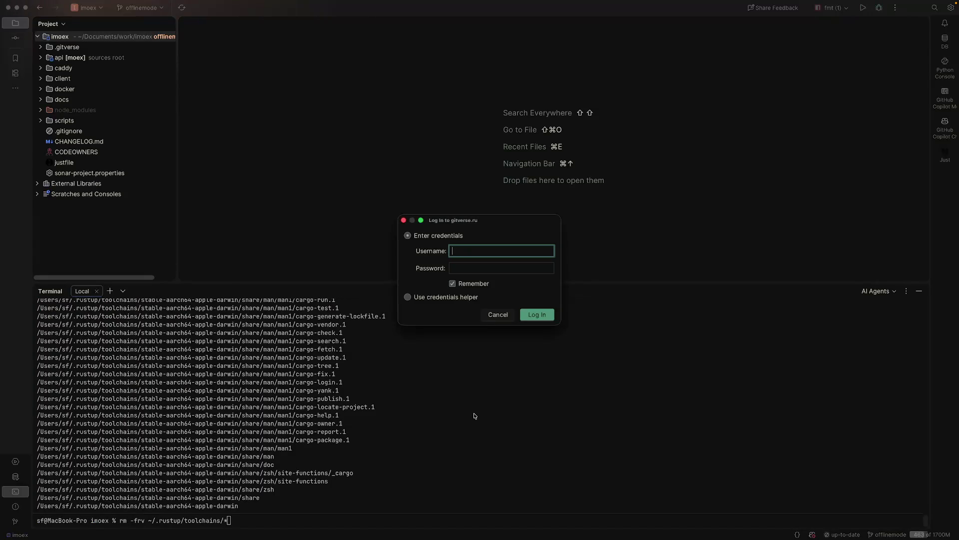
{"action": "key", "text": "Escape"}
{"action": "key", "text": "ctrl+c"}
{"action": "type", "text": "rustup update"}
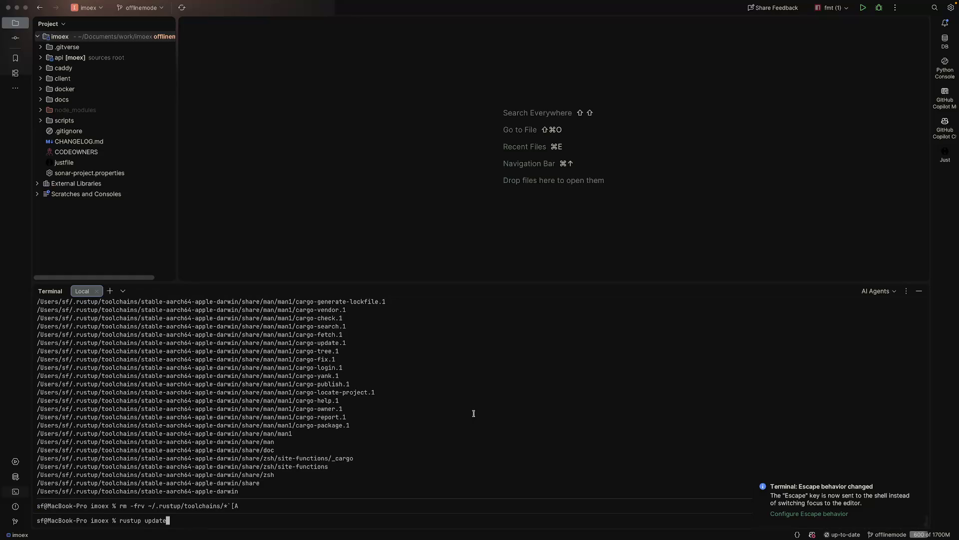
Step: Rerun rustup update, which reports no updatable toolchains installed
{"action": "key", "text": "Return"}
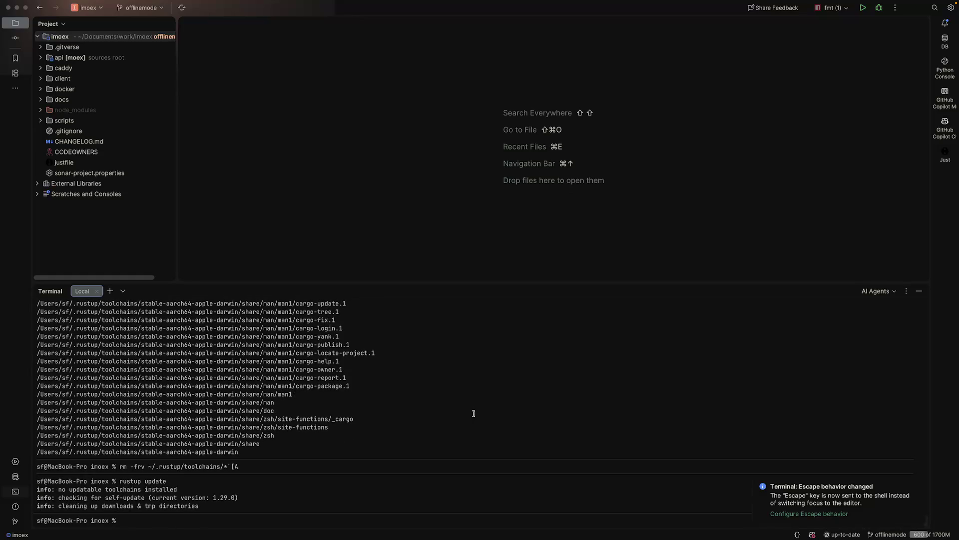
{"action": "key", "text": "Return"}
{"action": "key", "text": "ctrl+Left"}
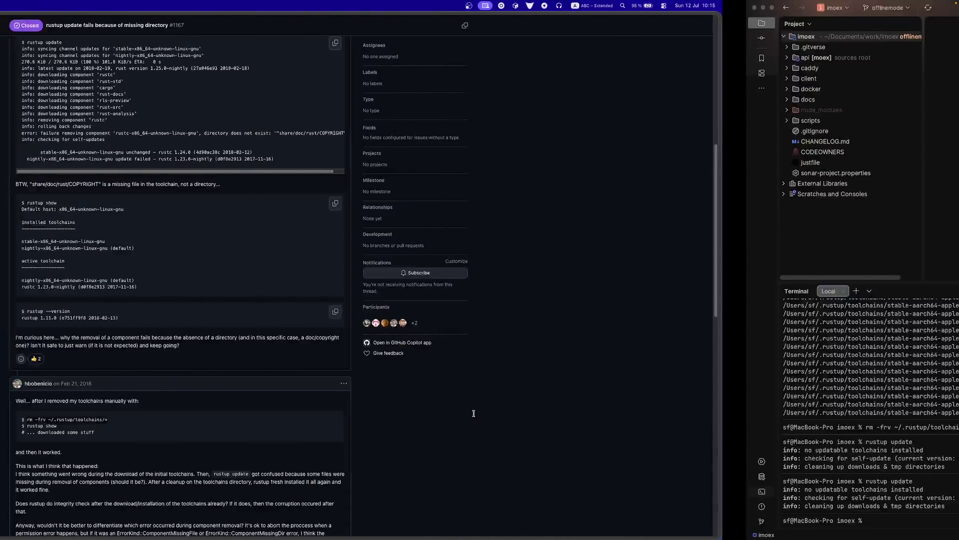
Step: Scroll to the closing comment of issue #1167 and open linked rustup issue #1480
{"action": "left_click_drag", "start_coordinate": [473, 413], "coordinate": [263, 420]}
{"action": "scroll", "coordinate": [450, 410], "scroll_direction": "down", "scroll_amount": 3}
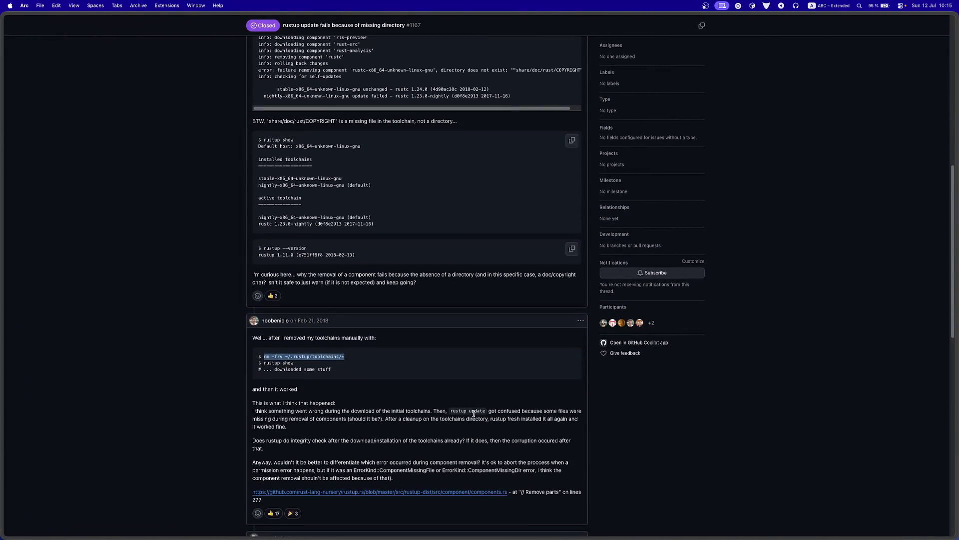
{"action": "scroll", "coordinate": [427, 406], "scroll_direction": "down", "scroll_amount": 6}
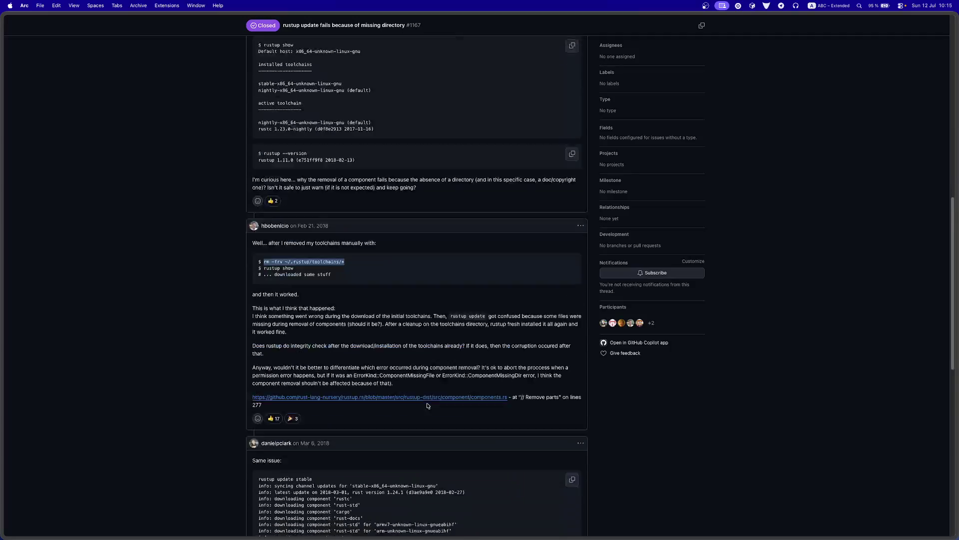
{"action": "scroll", "coordinate": [383, 405], "scroll_direction": "down", "scroll_amount": 5}
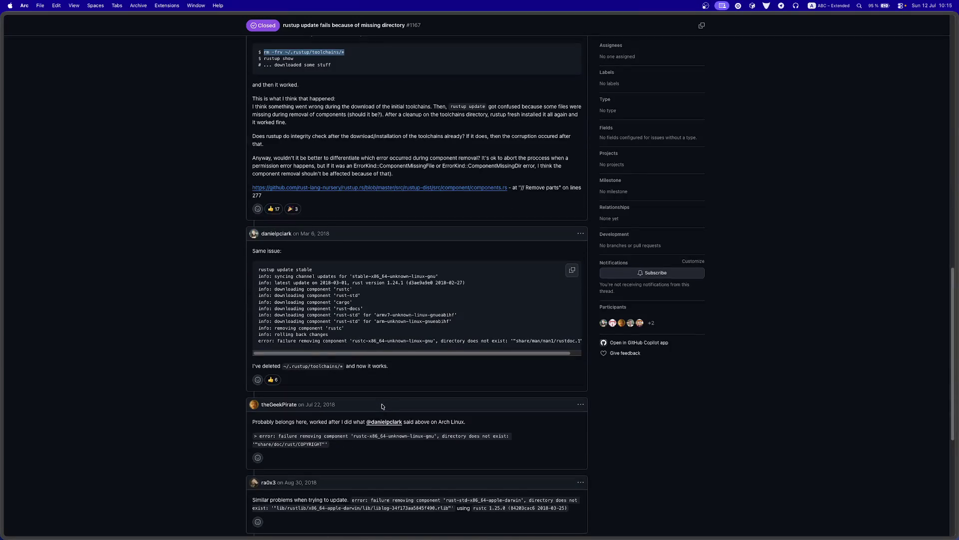
{"action": "scroll", "coordinate": [389, 403], "scroll_direction": "down", "scroll_amount": 5}
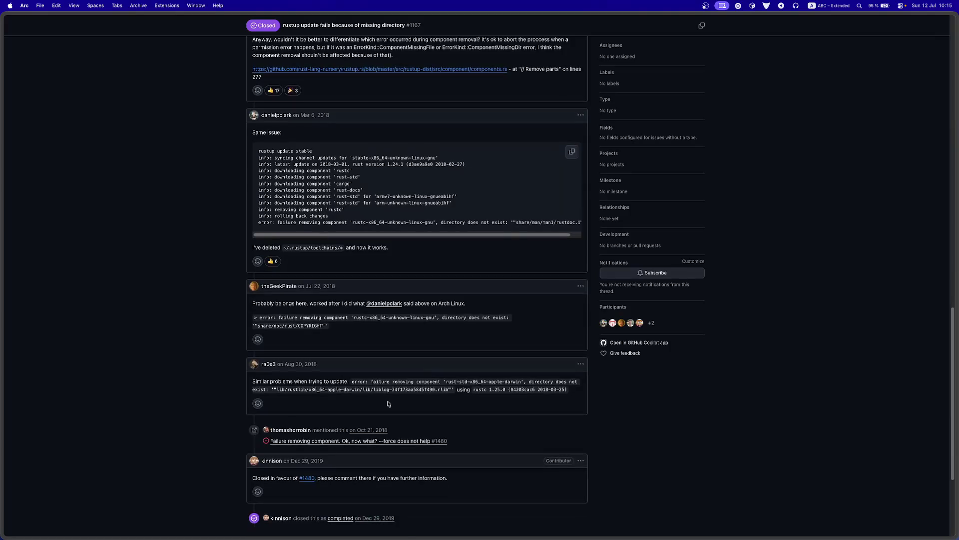
{"action": "left_click", "coordinate": [307, 468]}
Step: Switch to the What About Rust? YouTube video from the Arc sidebar
{"action": "mouse_move", "coordinate": [2, 319]}
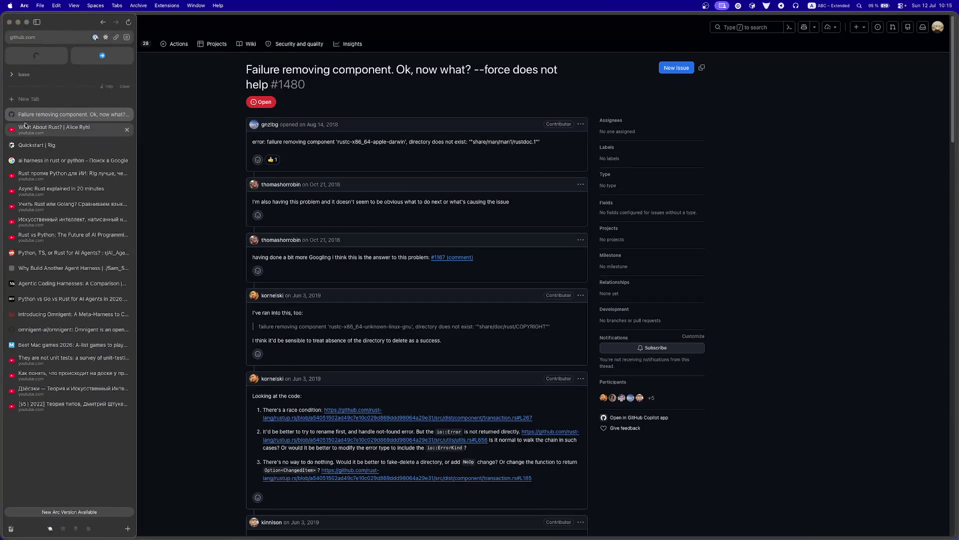
{"action": "scroll", "coordinate": [360, 327], "scroll_direction": "down", "scroll_amount": 5}
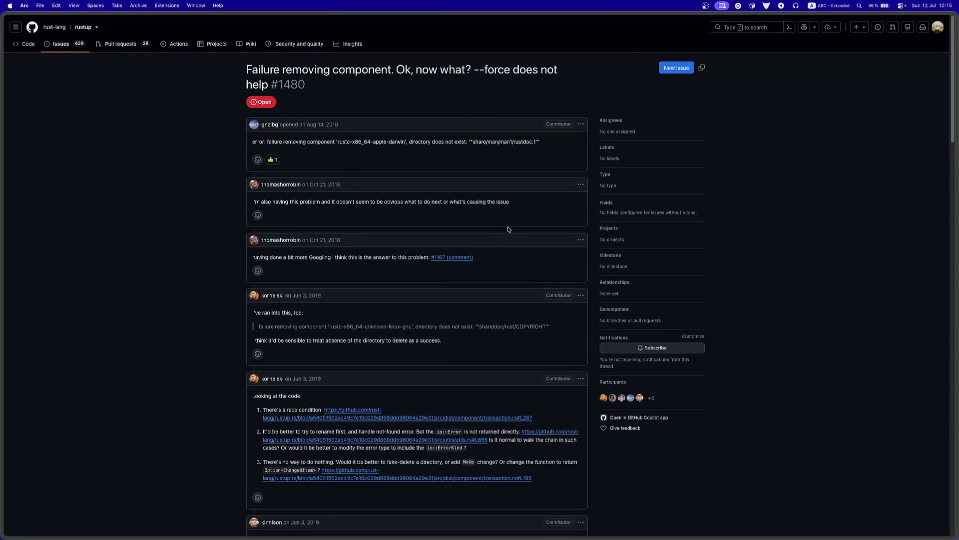
{"action": "mouse_move", "coordinate": [2, 130]}
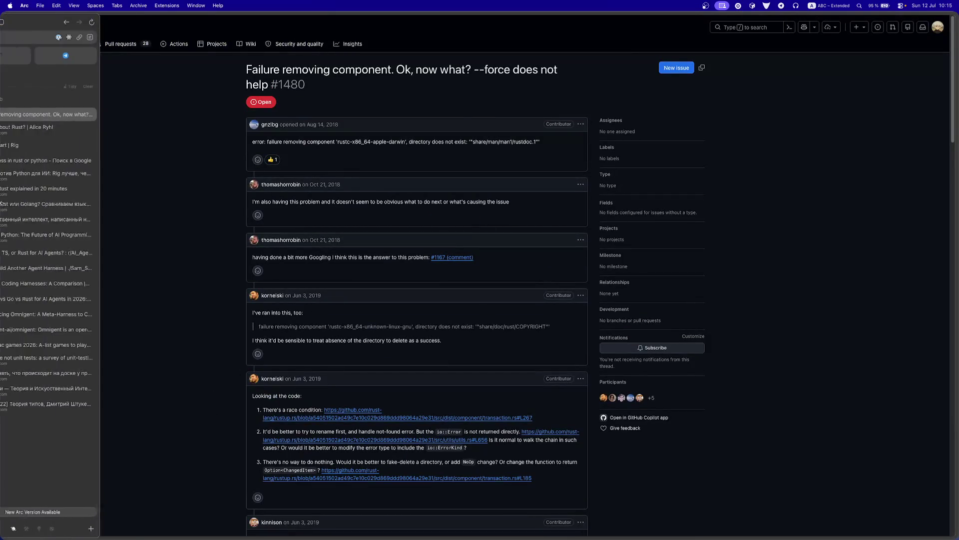
{"action": "left_click", "coordinate": [45, 128]}
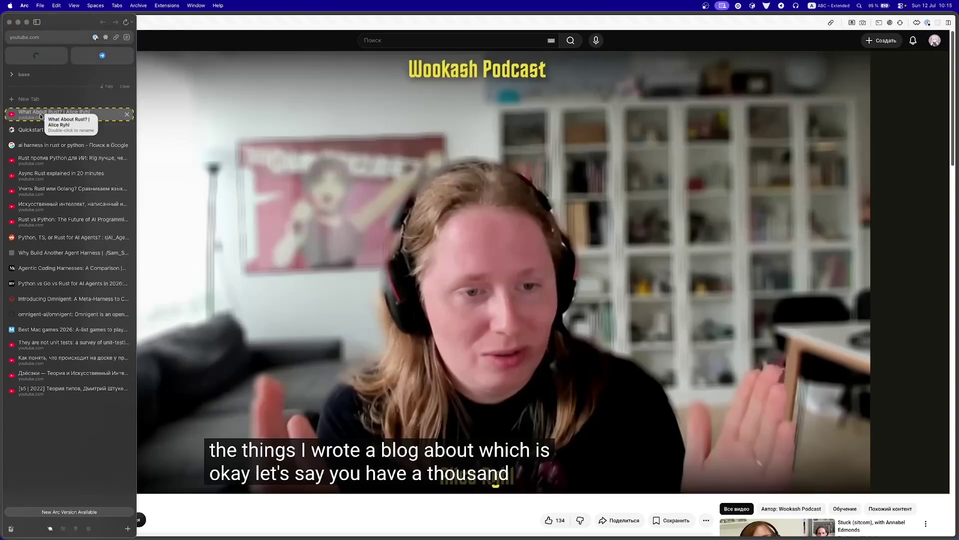
Step: Run rustup -V in the PyCharm terminal; it reports 1.29.0 and starts downloading stable 1.97.0
{"action": "key", "text": "ctrl+Right"}
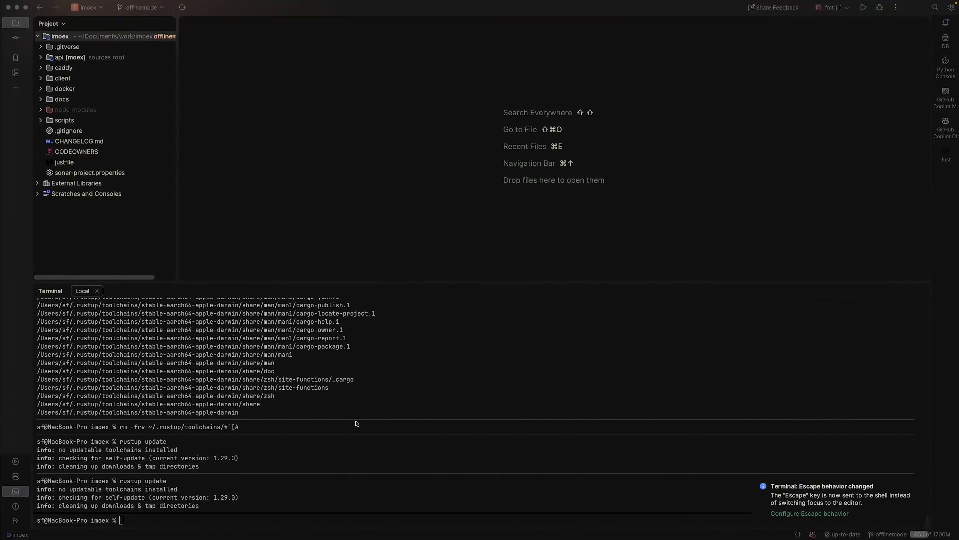
{"action": "key", "text": "BackSpace"}
{"action": "key", "text": "BackSpace"}
{"action": "key", "text": "BackSpace"}
{"action": "key", "text": "Return"}
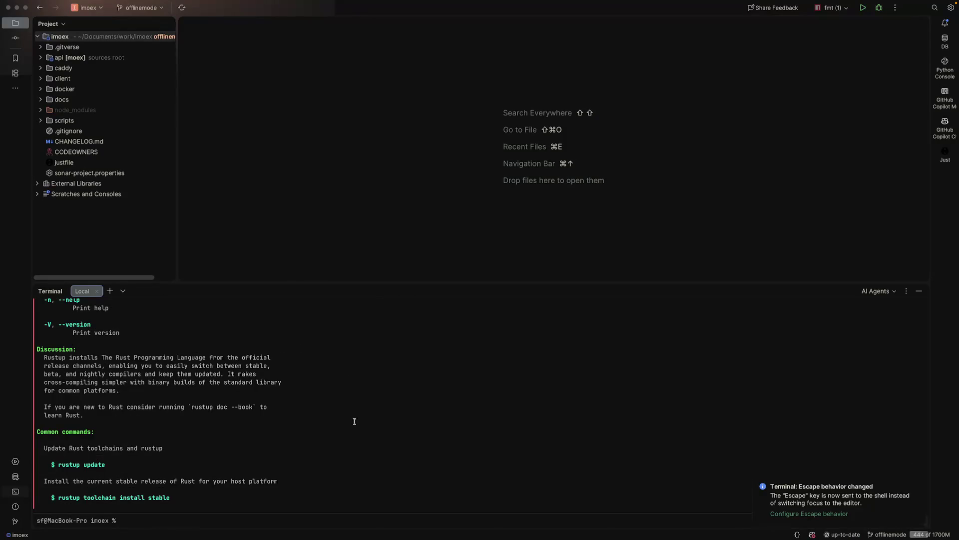
{"action": "type", "text": "rustup -"}
{"action": "key", "text": "BackSpace"}
{"action": "key", "text": "BackSpace"}
{"action": "key", "text": "BackSpace"}
{"action": "type", "text": "V"}
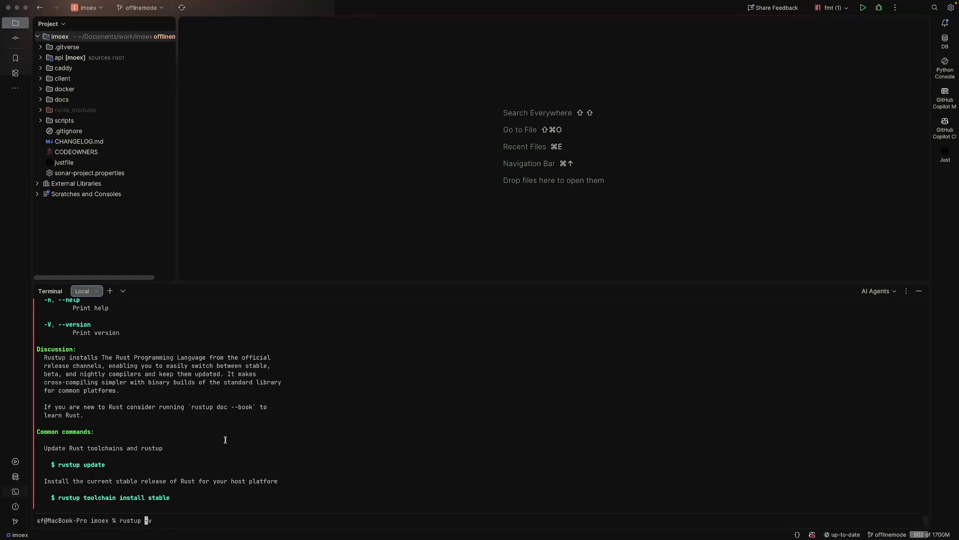
{"action": "key", "text": "Return"}
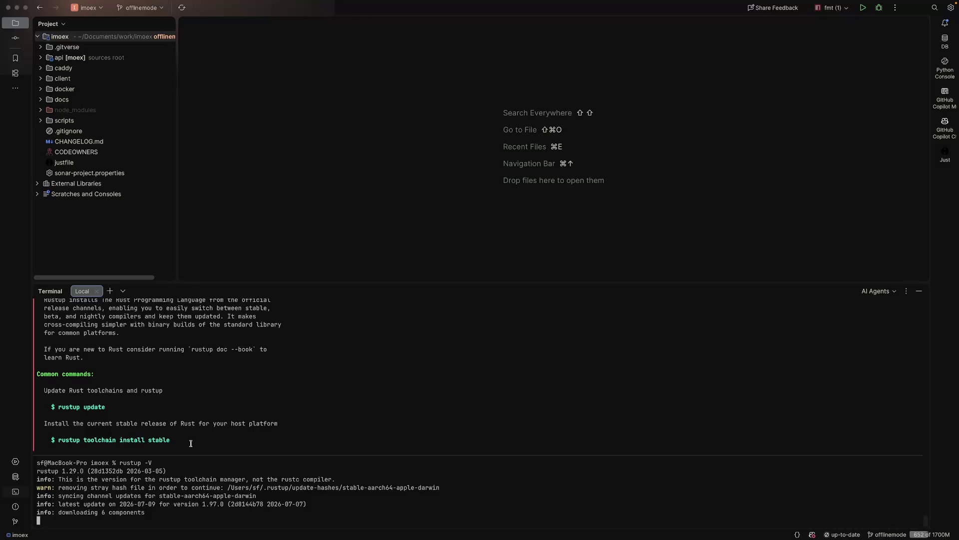
{"action": "key", "text": "ctrl+Left"}
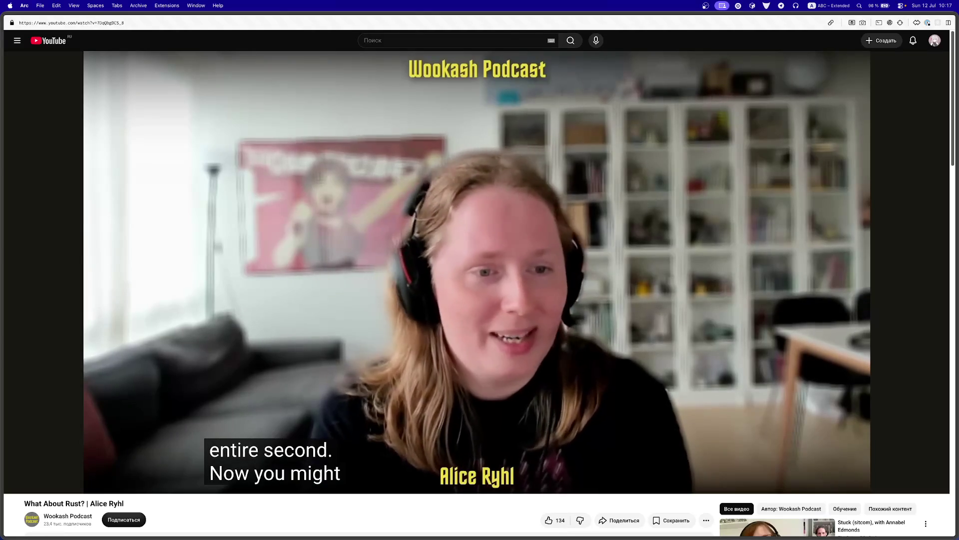
Step: Pause the What About Rust? interview at 19:47 and return to the PyCharm terminal
{"action": "mouse_move", "coordinate": [388, 306]}
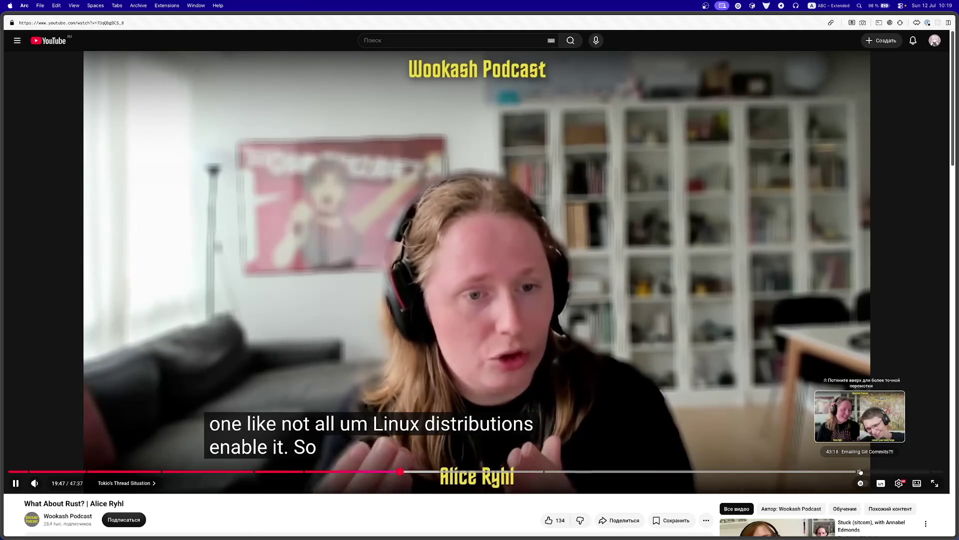
{"action": "left_click", "coordinate": [425, 307]}
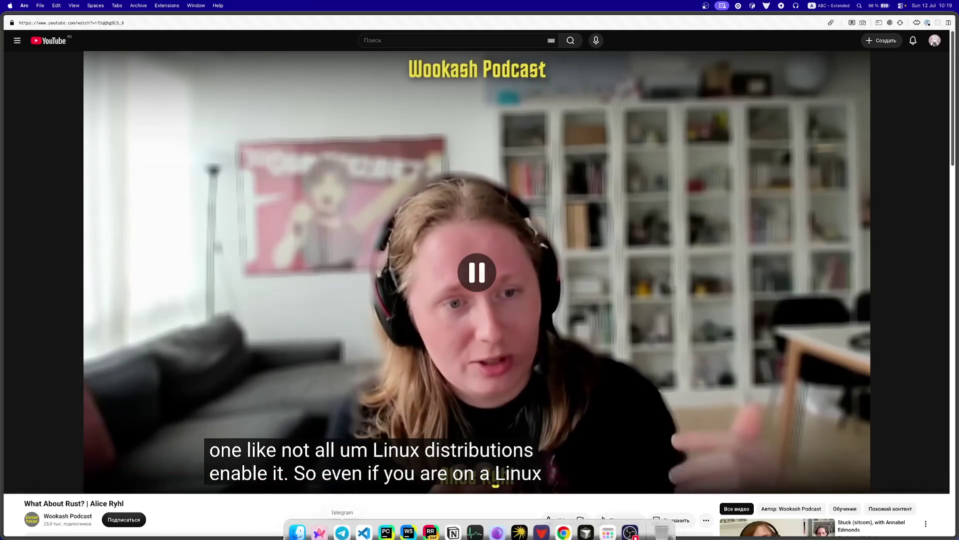
{"action": "left_click", "coordinate": [421, 529]}
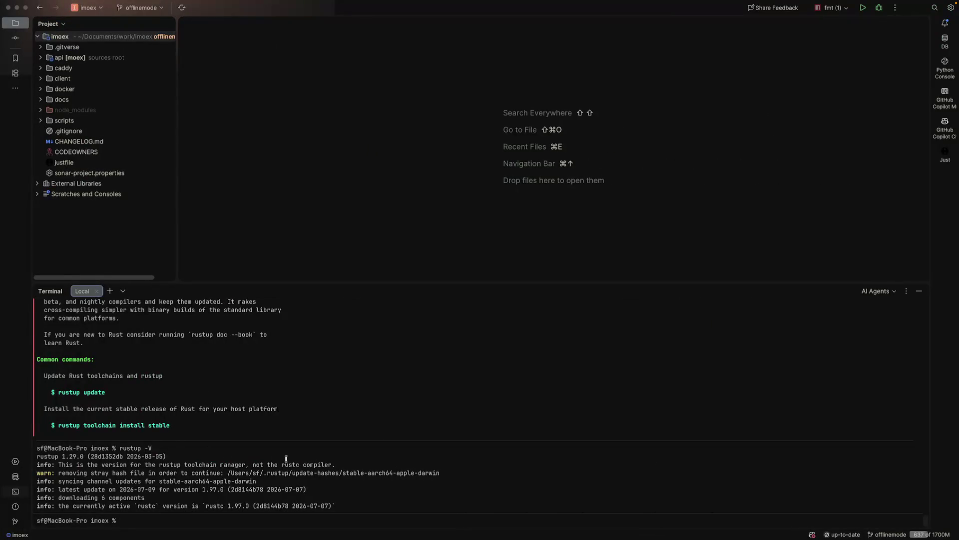
{"action": "type", "text": "rustup -V"}
Step: Check rustup's version, then run rustup update copied from rustup's help text
{"action": "key", "text": "Return"}
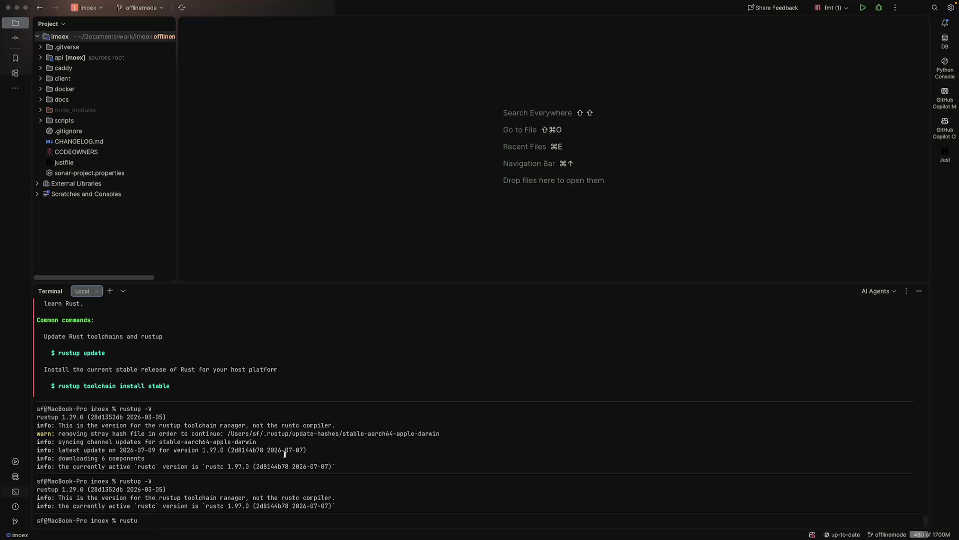
{"action": "type", "text": "p"}
{"action": "key", "text": "Return"}
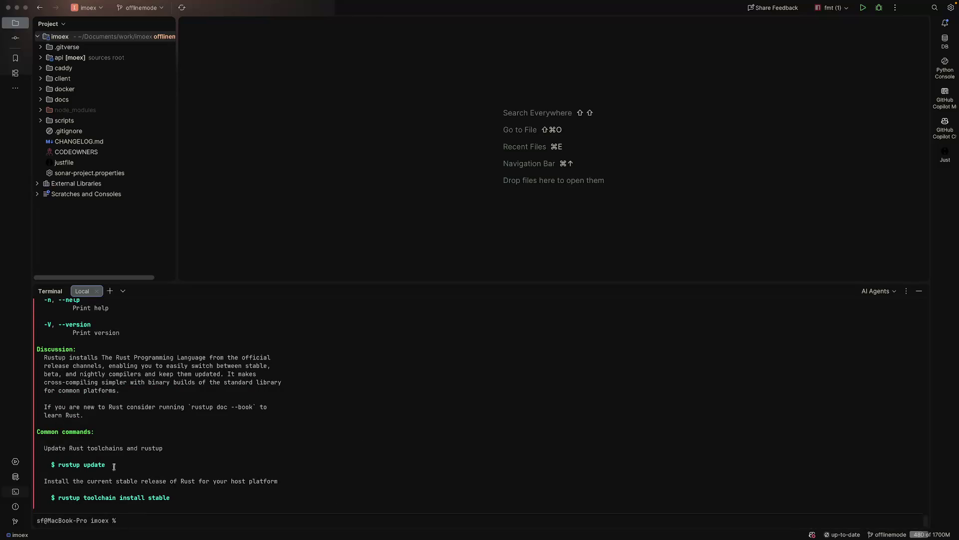
{"action": "left_click_drag", "start_coordinate": [114, 467], "coordinate": [55, 466]}
{"action": "key", "text": "super+c"}
{"action": "left_click", "coordinate": [182, 464]}
{"action": "key", "text": "super+v"}
{"action": "key", "text": "Return"}
Step: Run rustup toolchain install stable and recheck versions: rustc 1.97.0 unchanged, rustup 1.29.0
{"action": "mouse_move", "coordinate": [172, 435]}
{"action": "left_mouse_down"}
{"action": "mouse_move", "coordinate": [40, 431]}
{"action": "mouse_move", "coordinate": [63, 431]}
{"action": "left_mouse_up"}
{"action": "key", "text": "super+c"}
{"action": "left_click", "coordinate": [83, 450]}
{"action": "key", "text": "super+v"}
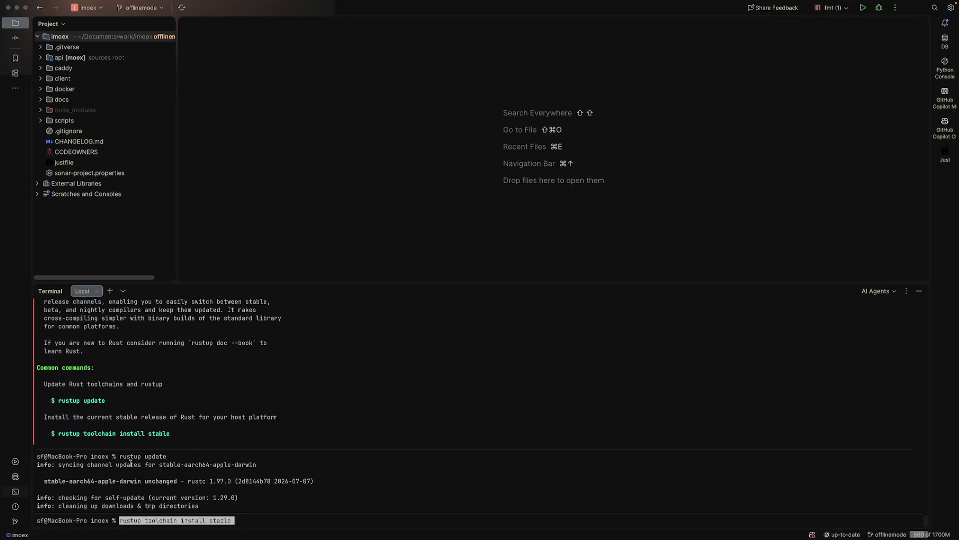
{"action": "key", "text": "Return"}
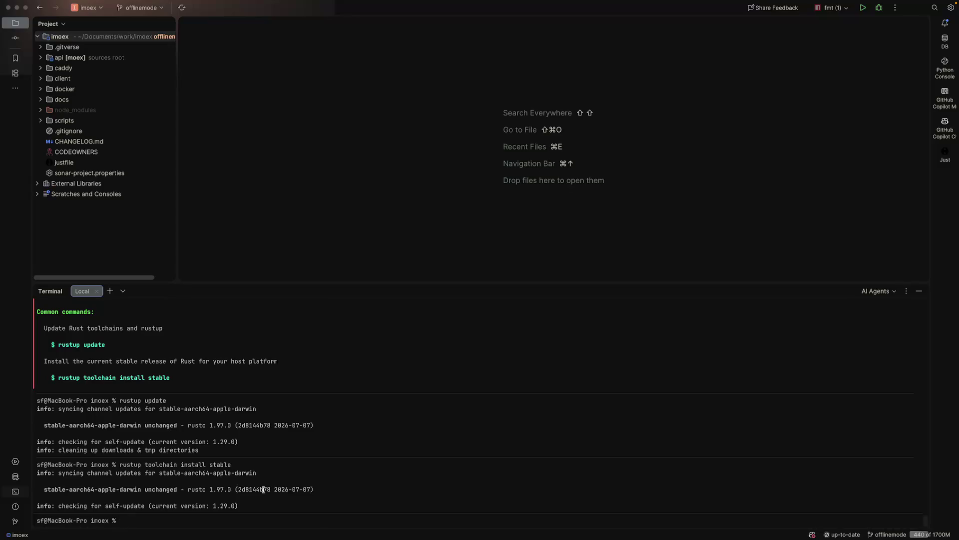
{"action": "key", "text": "Up"}
{"action": "key", "text": "Up"}
{"action": "type", "text": "-V"}
{"action": "key", "text": "Return"}
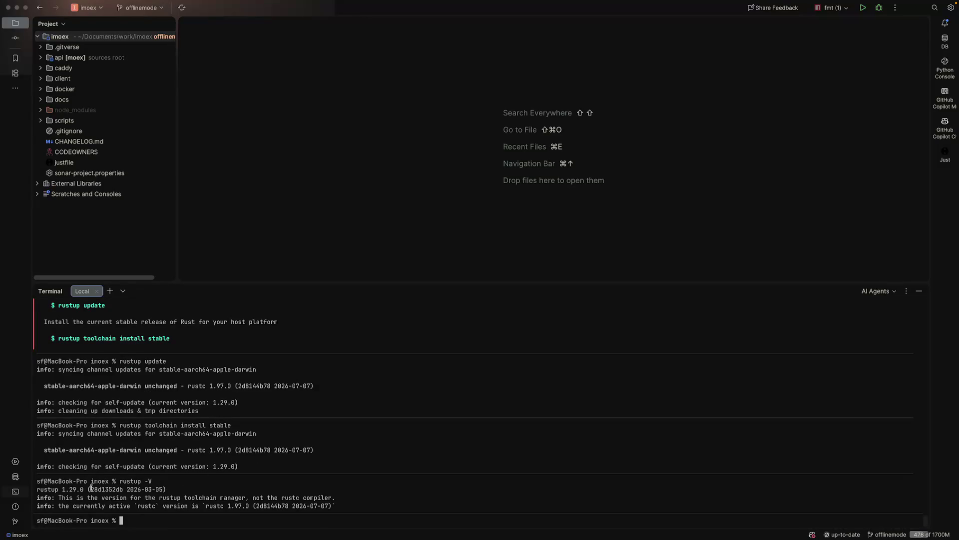
{"action": "left_click_drag", "start_coordinate": [105, 506], "coordinate": [189, 506]}
{"action": "left_click", "coordinate": [240, 507]}
Step: Run rustup show to display the installed and active Rust toolchains
{"action": "scroll", "coordinate": [238, 430], "scroll_direction": "up", "scroll_amount": 10}
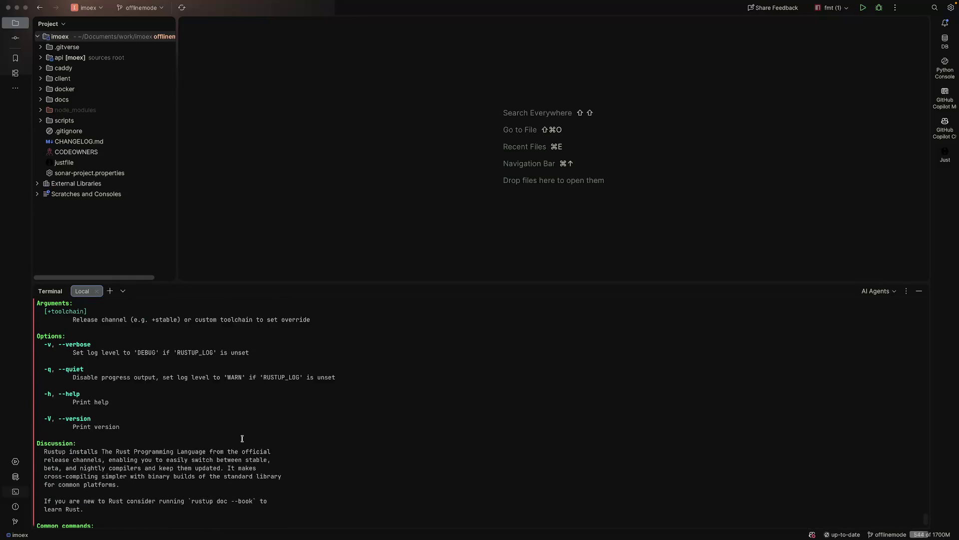
{"action": "scroll", "coordinate": [222, 442], "scroll_direction": "up", "scroll_amount": 8}
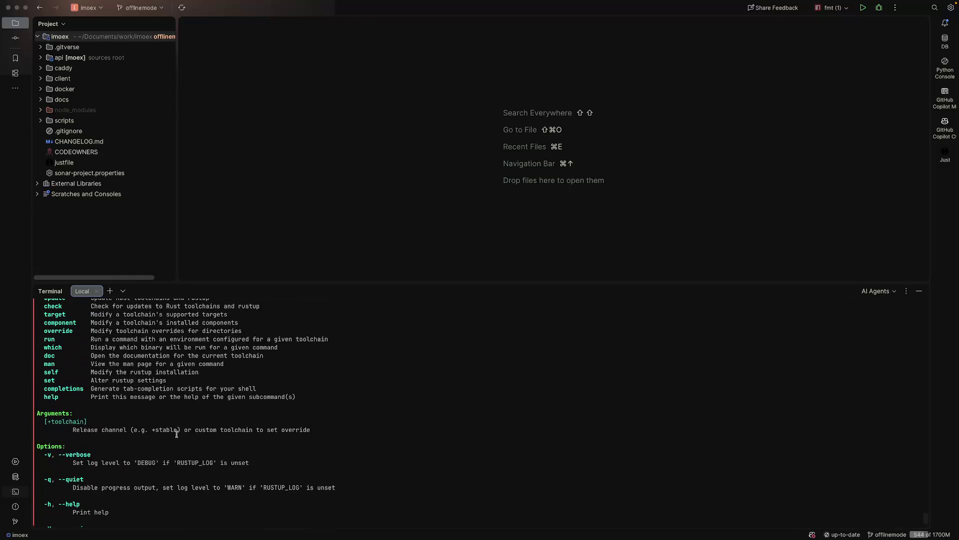
{"action": "scroll", "coordinate": [176, 433], "scroll_direction": "up", "scroll_amount": 3}
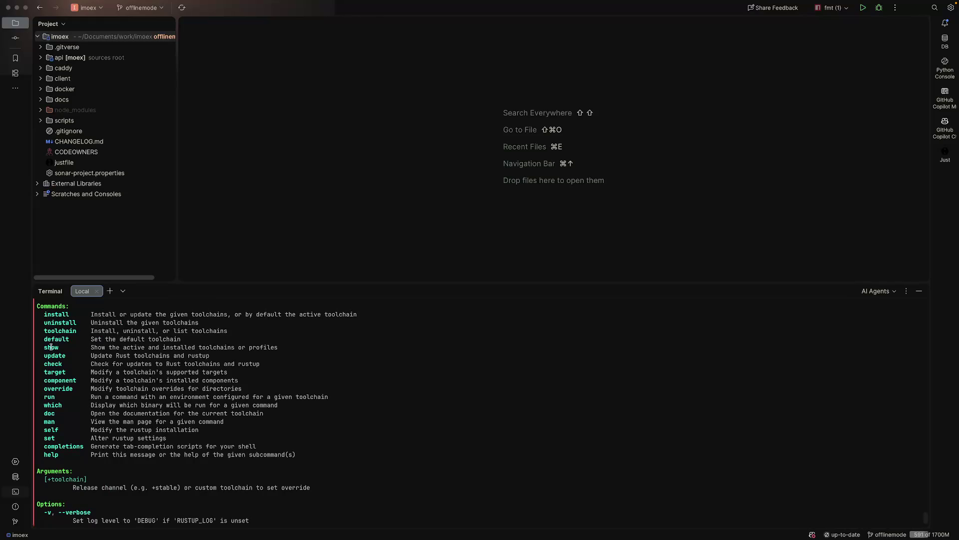
{"action": "type", "text": "rust"}
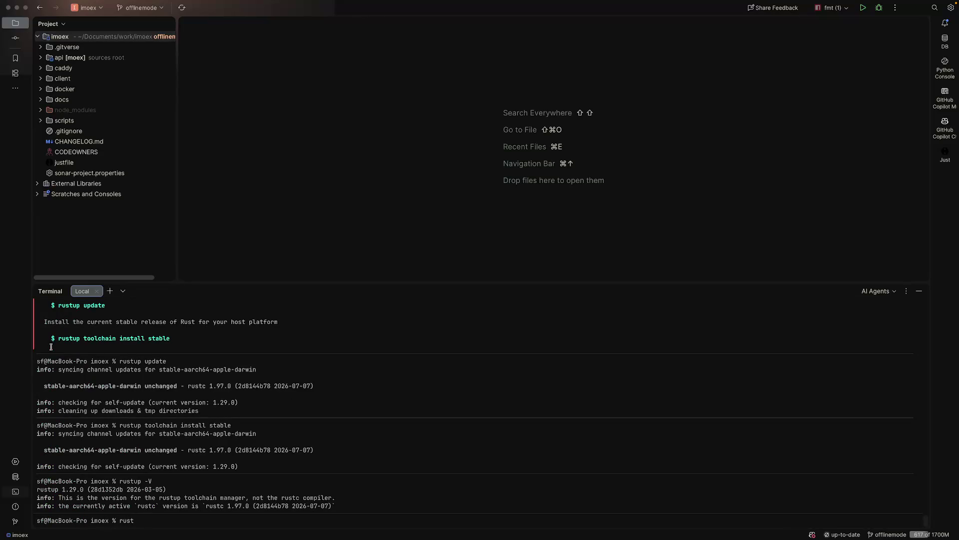
{"action": "type", "text": "up show"}
{"action": "key", "text": "Return"}
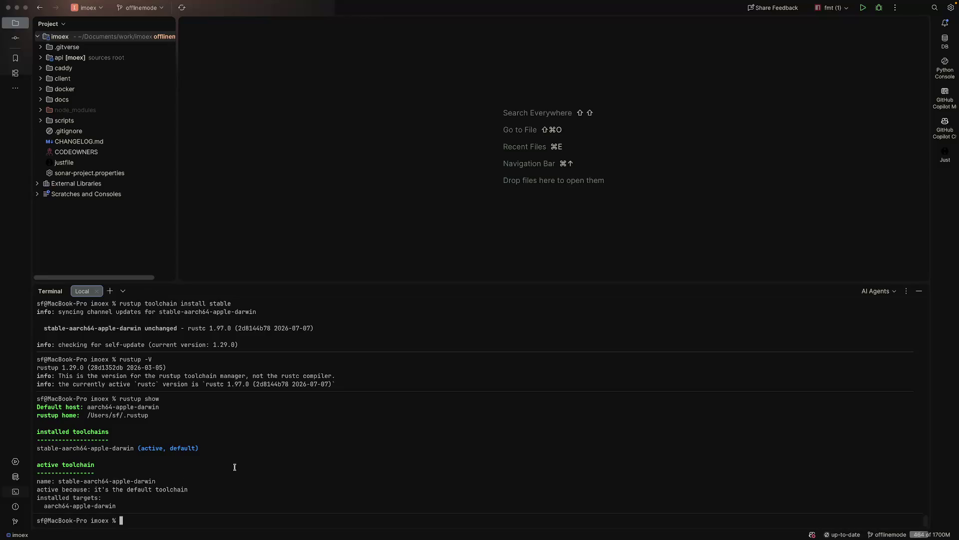
Step: List toolchains (only stable-aarch64-apple-darwin, default), then replace the terminal with a Local (2) session
{"action": "scroll", "coordinate": [234, 467], "scroll_direction": "up", "scroll_amount": 15}
{"action": "scroll", "coordinate": [234, 467], "scroll_direction": "up", "scroll_amount": 10}
{"action": "scroll", "coordinate": [234, 467], "scroll_direction": "up", "scroll_amount": 3}
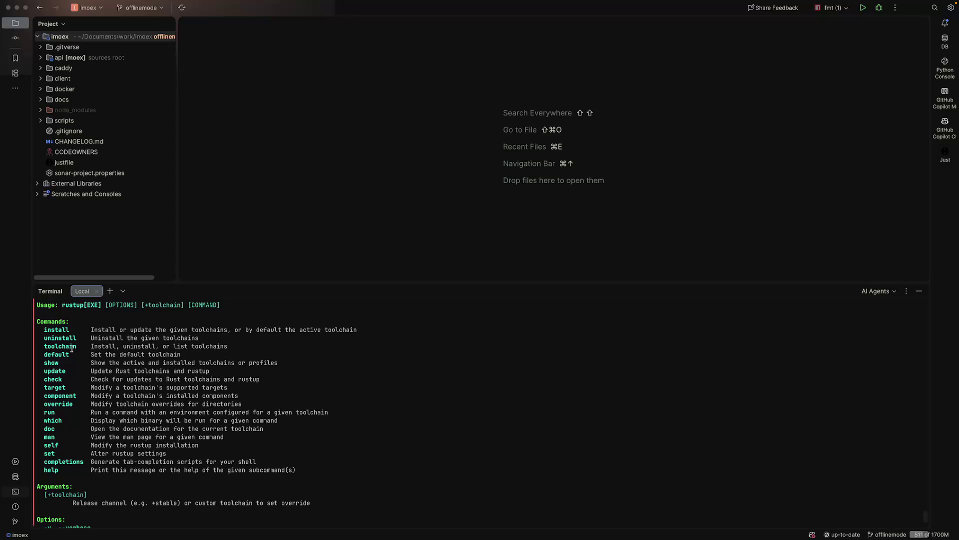
{"action": "key", "text": "Up"}
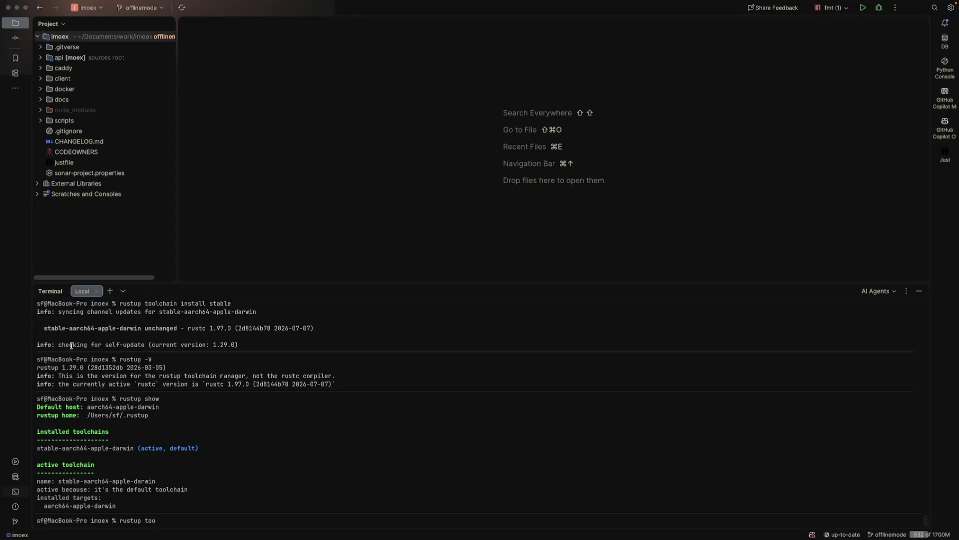
{"action": "type", "text": "ai"}
{"action": "type", "text": "in"}
{"action": "key", "text": "Return"}
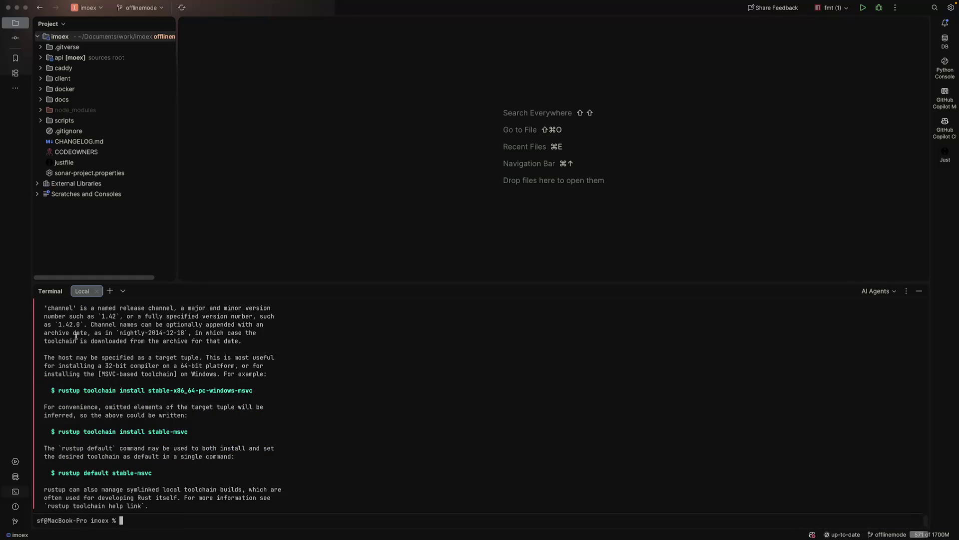
{"action": "scroll", "coordinate": [76, 336], "scroll_direction": "up", "scroll_amount": 10}
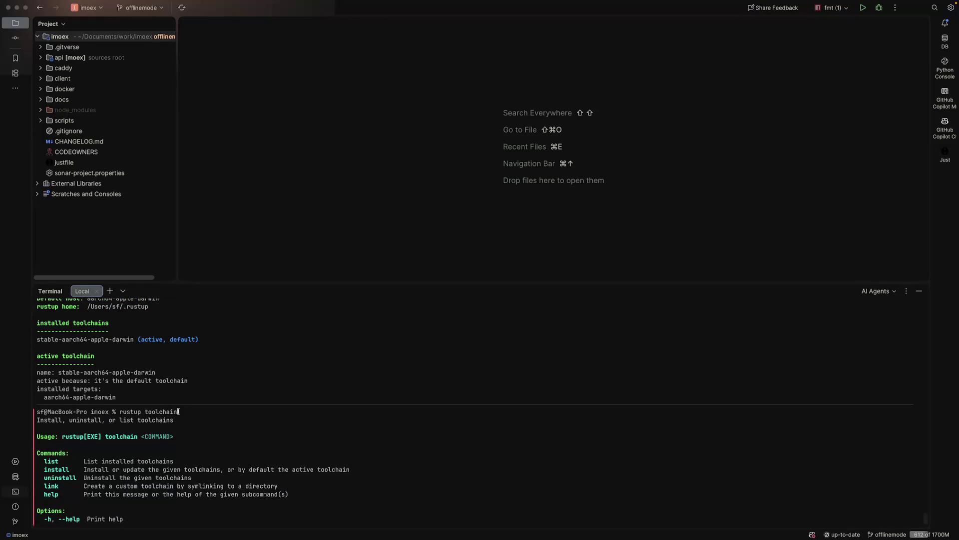
{"action": "key", "text": "Up"}
{"action": "type", "text": "list"}
{"action": "key", "text": "Return"}
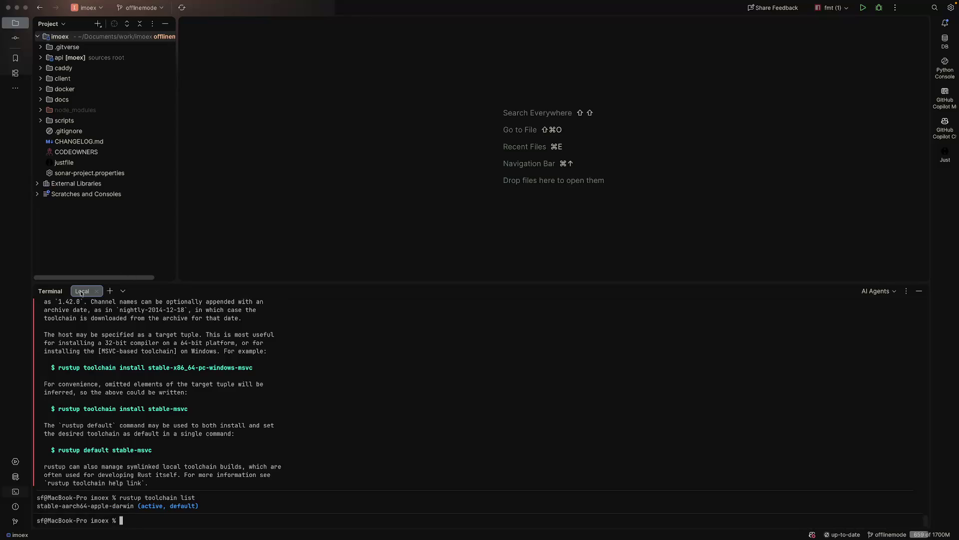
{"action": "left_click", "coordinate": [110, 291]}
{"action": "left_click", "coordinate": [96, 292]}
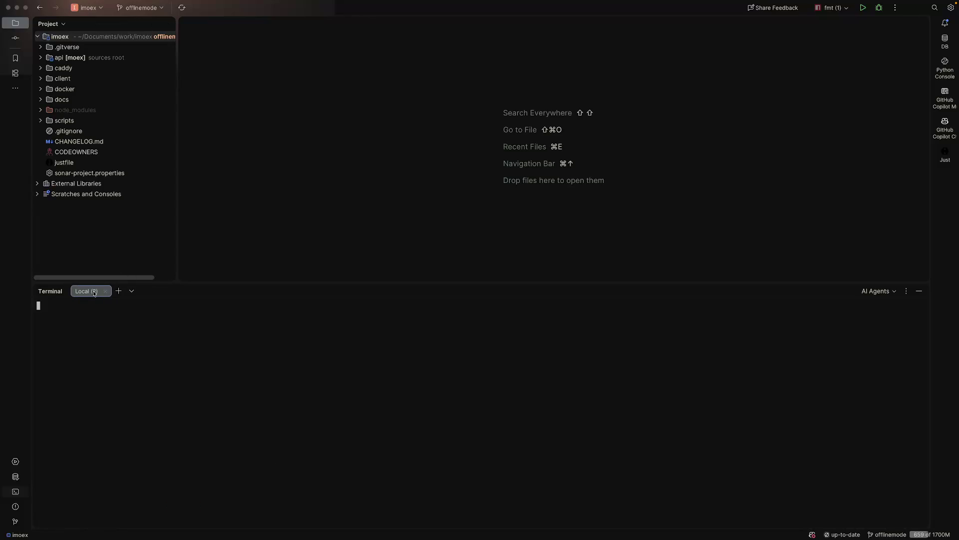
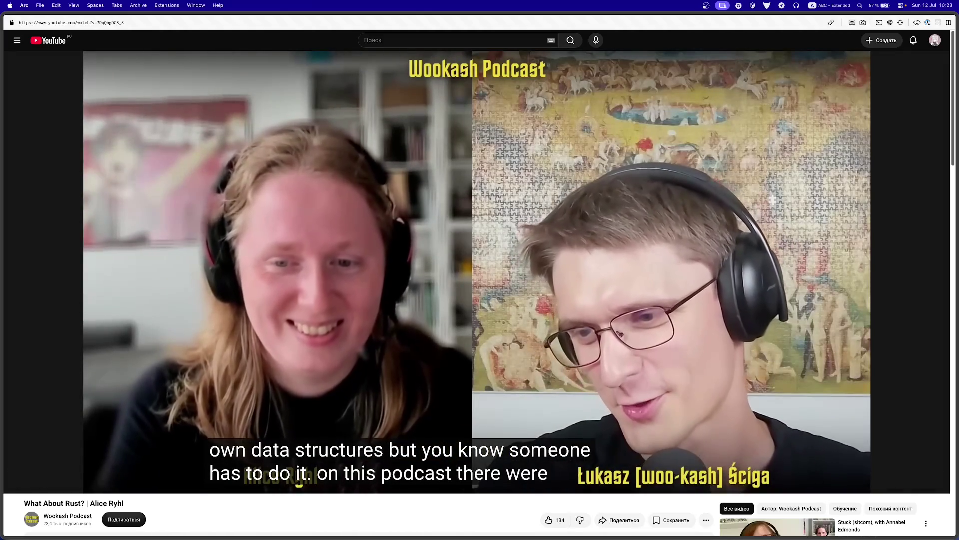
Step: Pause the What About Rust? podcast and bring up the GitVerse core repository in Chrome
{"action": "key", "text": "space"}
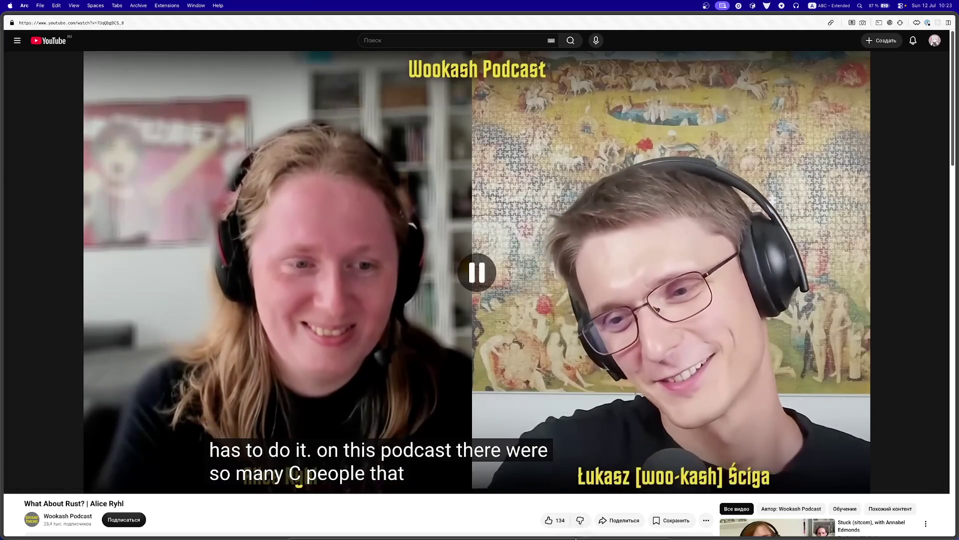
{"action": "mouse_move", "coordinate": [580, 530]}
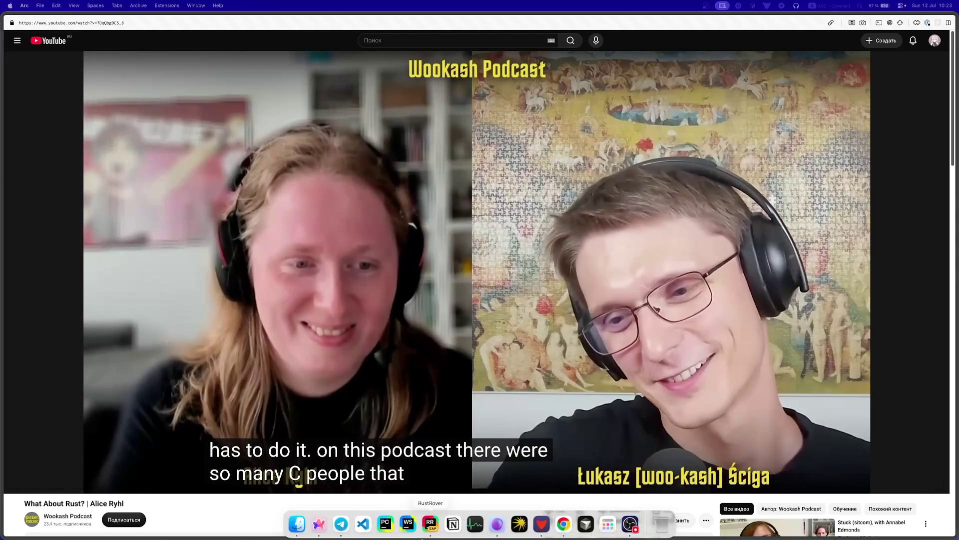
{"action": "left_click", "coordinate": [555, 529]}
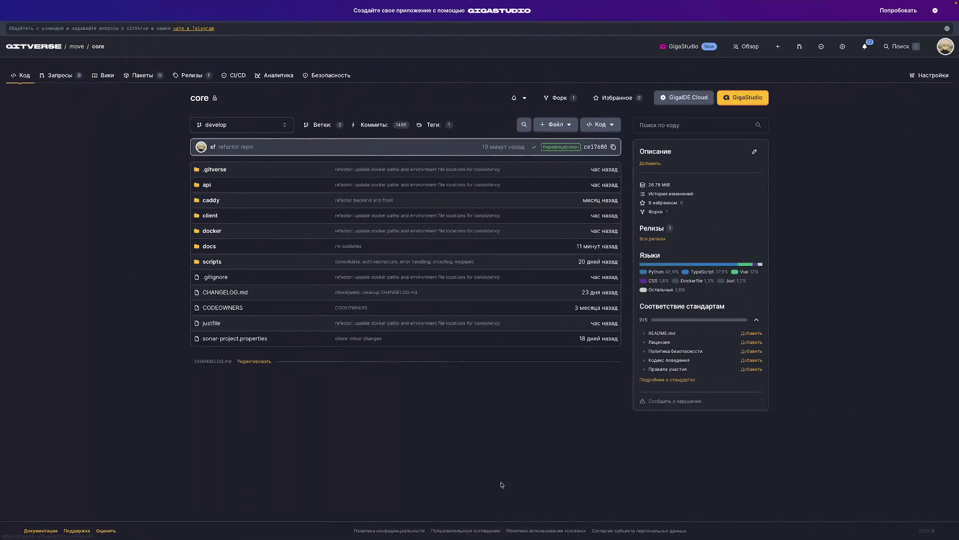
Step: Reload the SonarQube projects page, then open the core repository's CI/CD runs in GitVerse
{"action": "mouse_move", "coordinate": [218, 3]}
{"action": "left_click", "coordinate": [172, 20]}
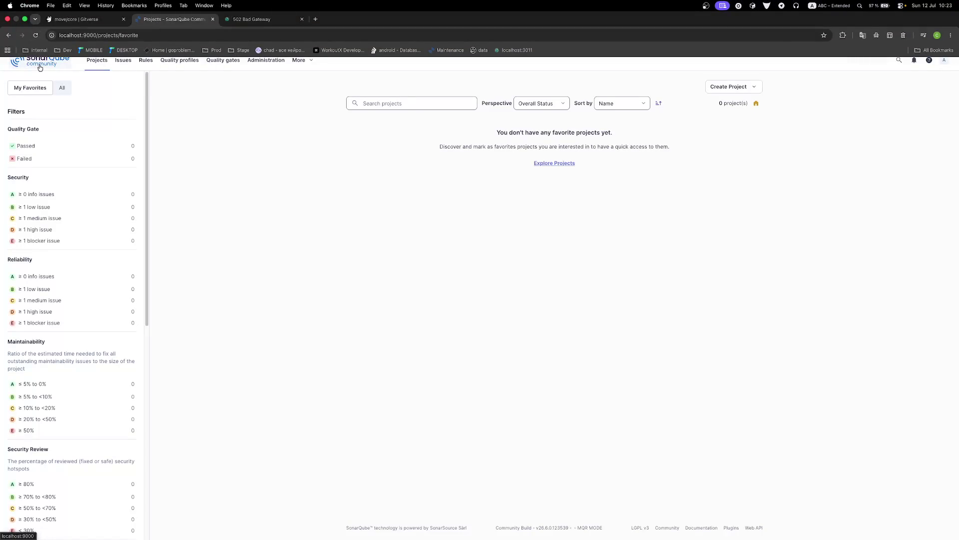
{"action": "left_click", "coordinate": [126, 35]}
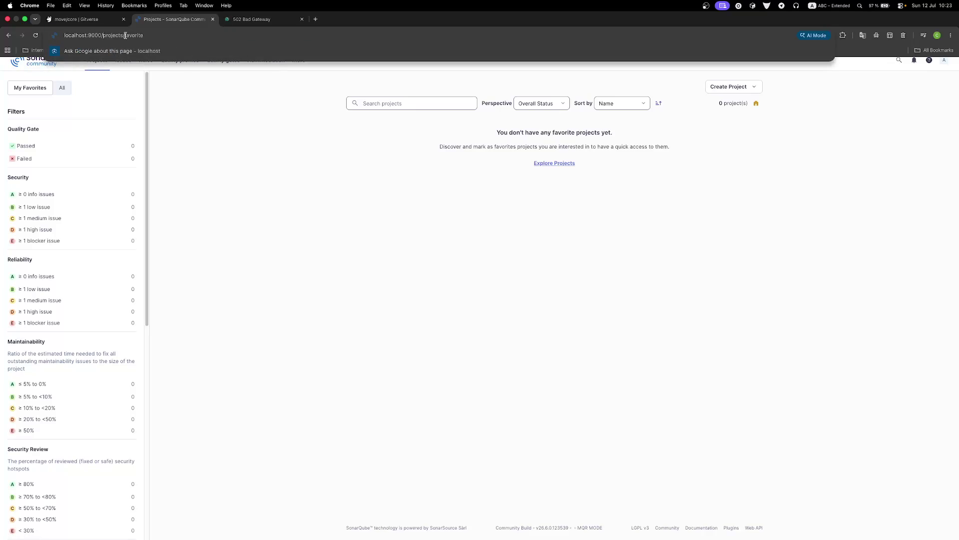
{"action": "key", "text": "Return"}
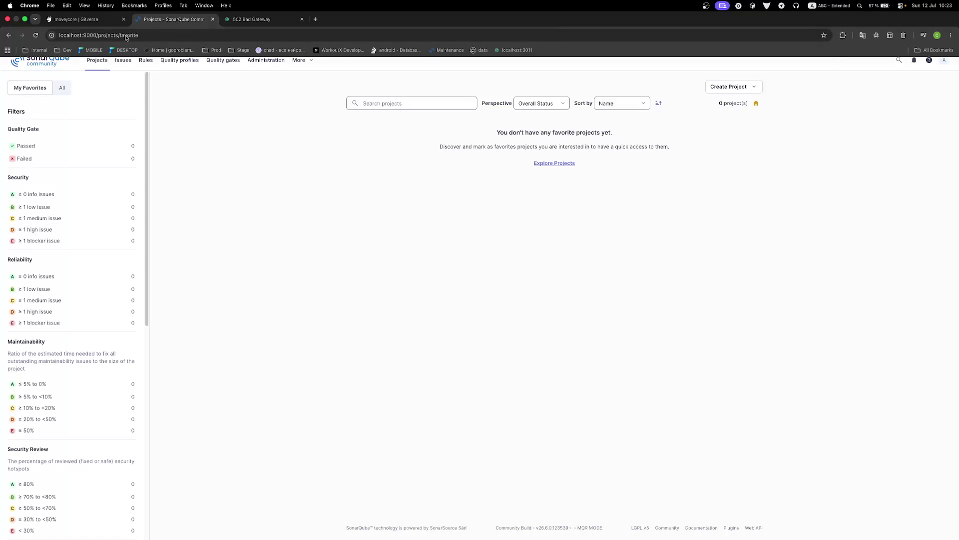
{"action": "left_click", "coordinate": [80, 8]}
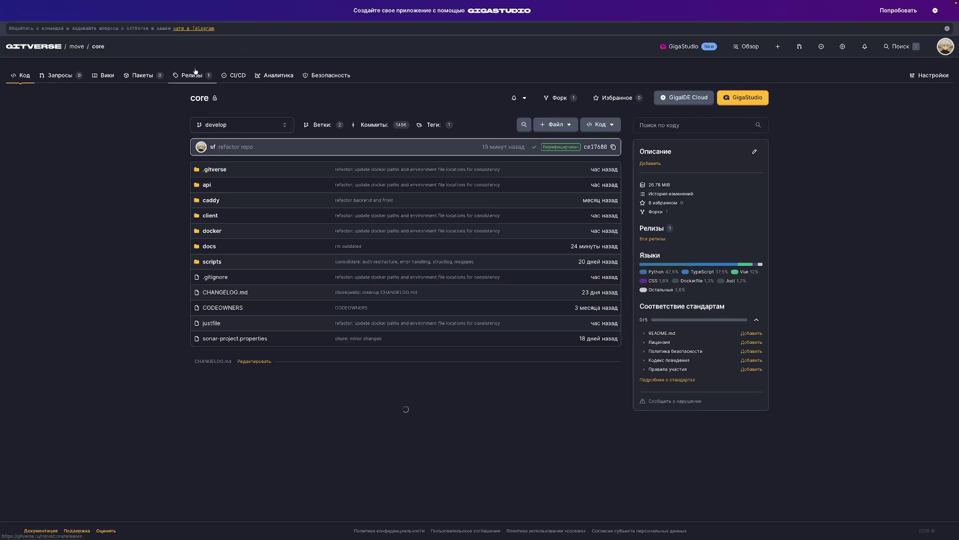
{"action": "left_click", "coordinate": [230, 75]}
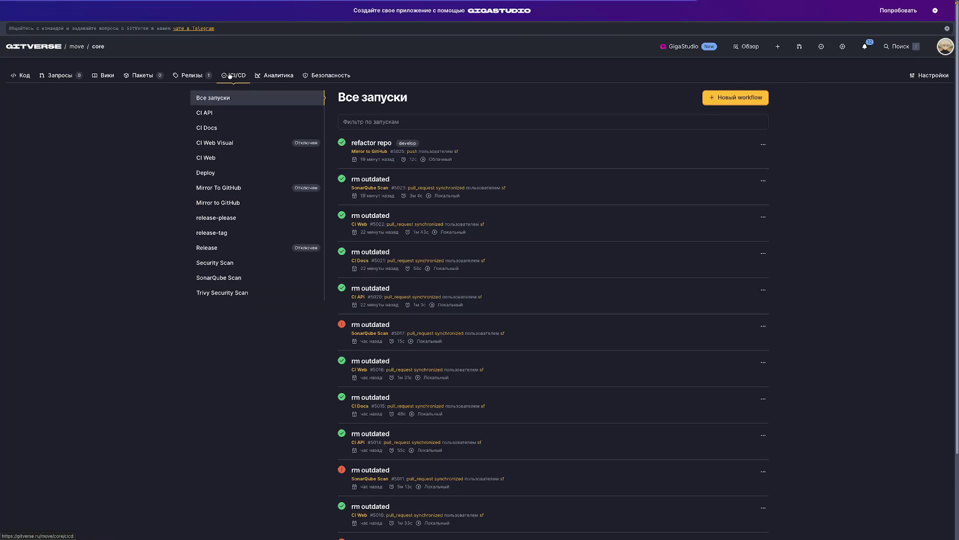
Step: List all SonarQube projects instead of favourites, showing moex as Passed
{"action": "mouse_move", "coordinate": [189, 20]}
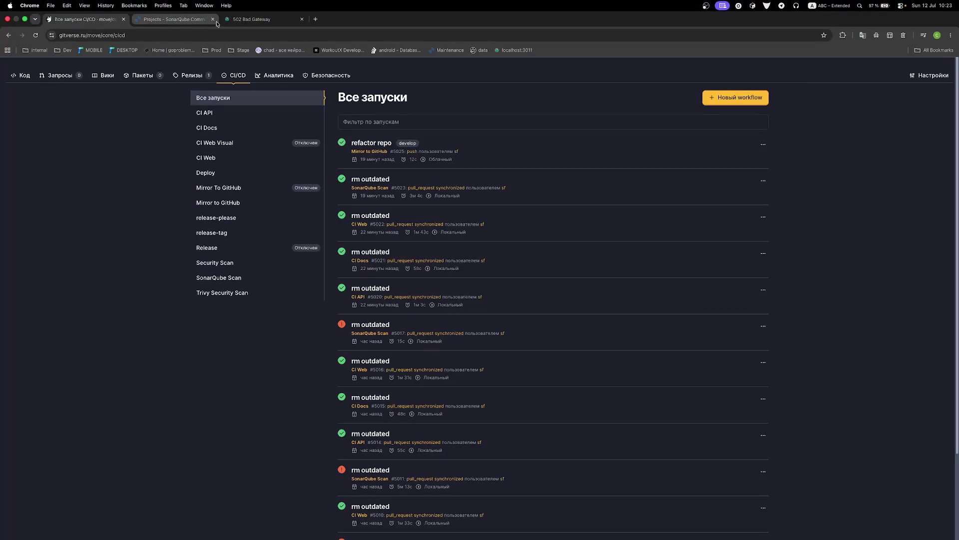
{"action": "left_click", "coordinate": [171, 21]}
{"action": "left_click", "coordinate": [560, 164]}
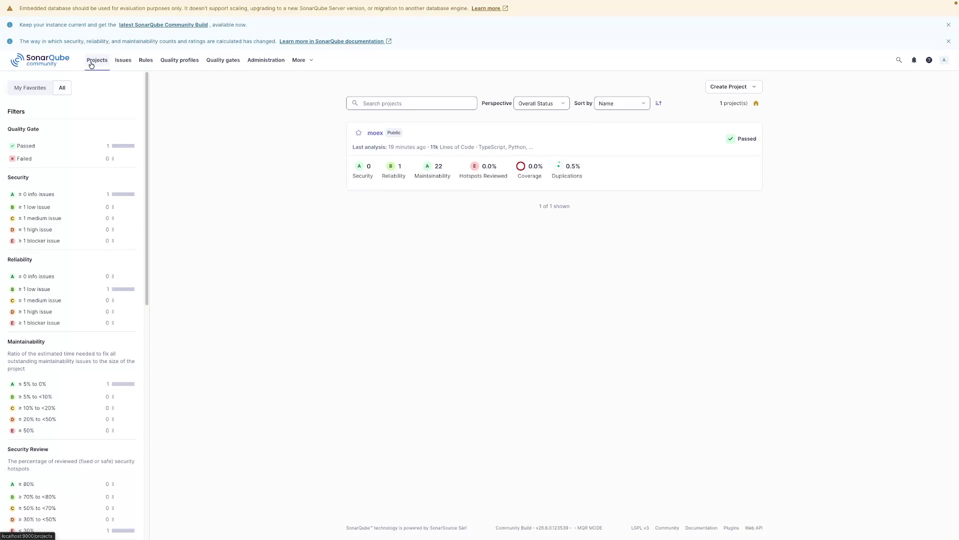
{"action": "left_click", "coordinate": [91, 64]}
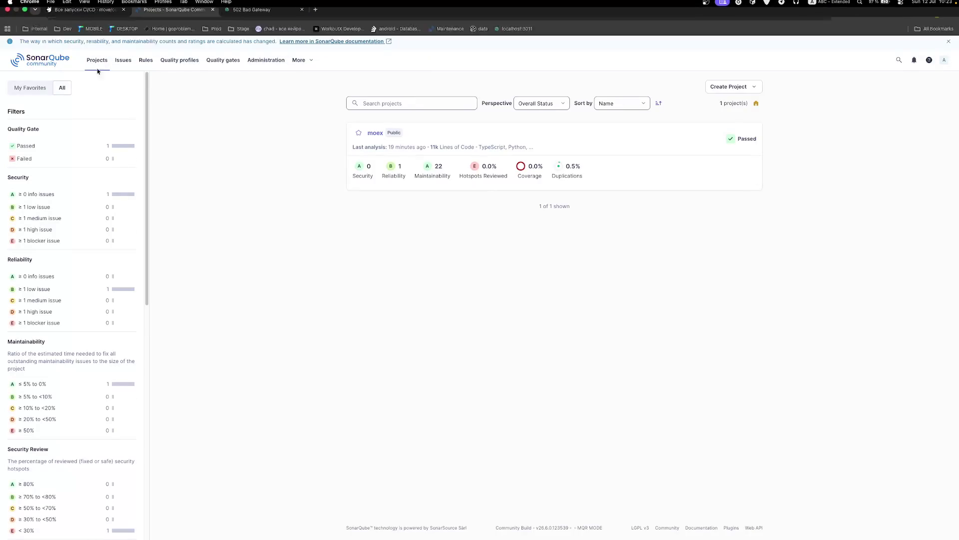
Step: Glance back at the GitVerse CI/CD runs, then return to the podcast video in Arc
{"action": "mouse_move", "coordinate": [165, 27]}
{"action": "left_click", "coordinate": [63, 21]}
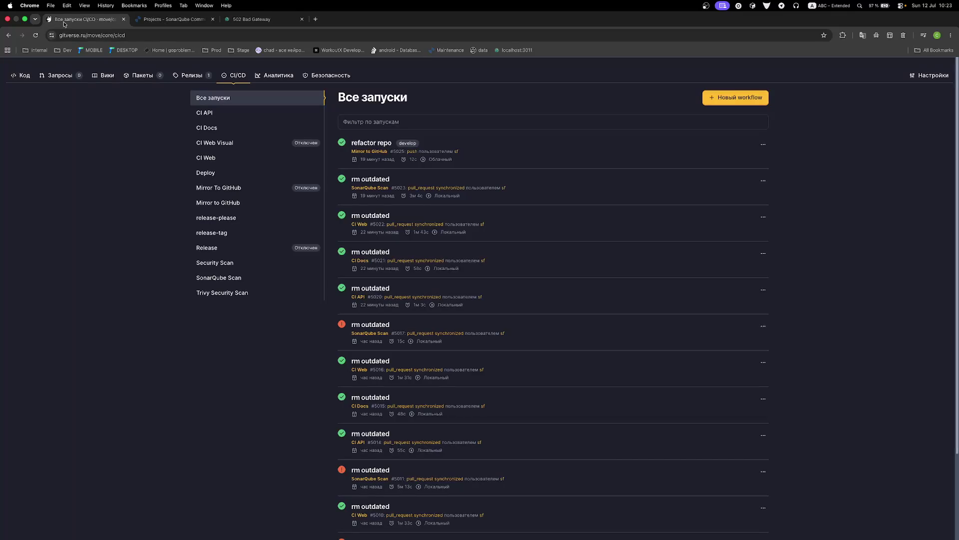
{"action": "mouse_move", "coordinate": [168, 28]}
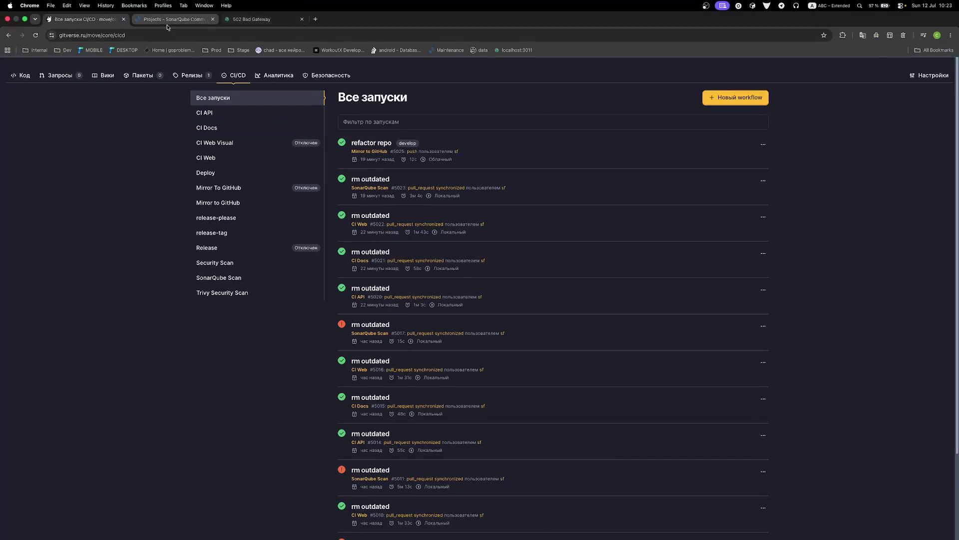
{"action": "mouse_move", "coordinate": [363, 516]}
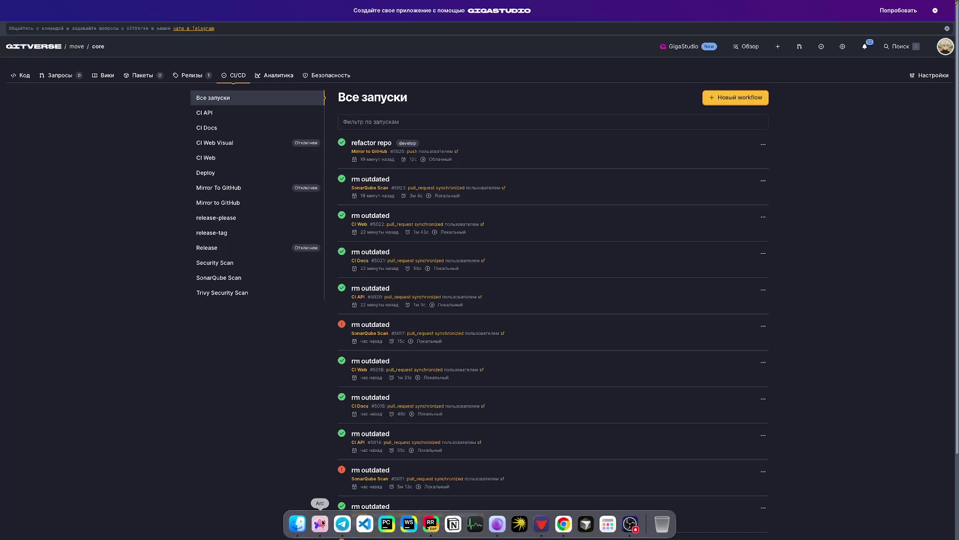
{"action": "left_click", "coordinate": [323, 523]}
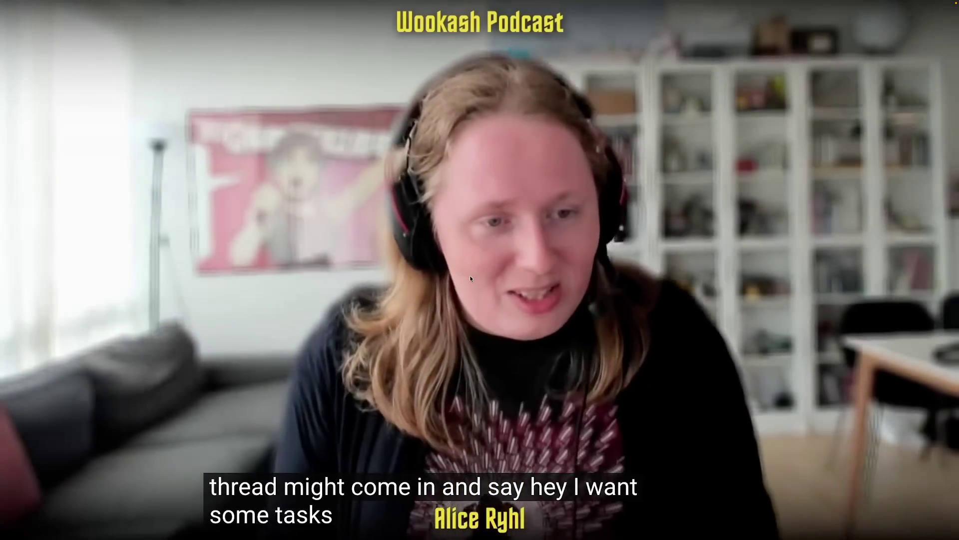
Step: Exit full screen on the What About Rust? episode at about 22:45
{"action": "key", "text": "Escape"}
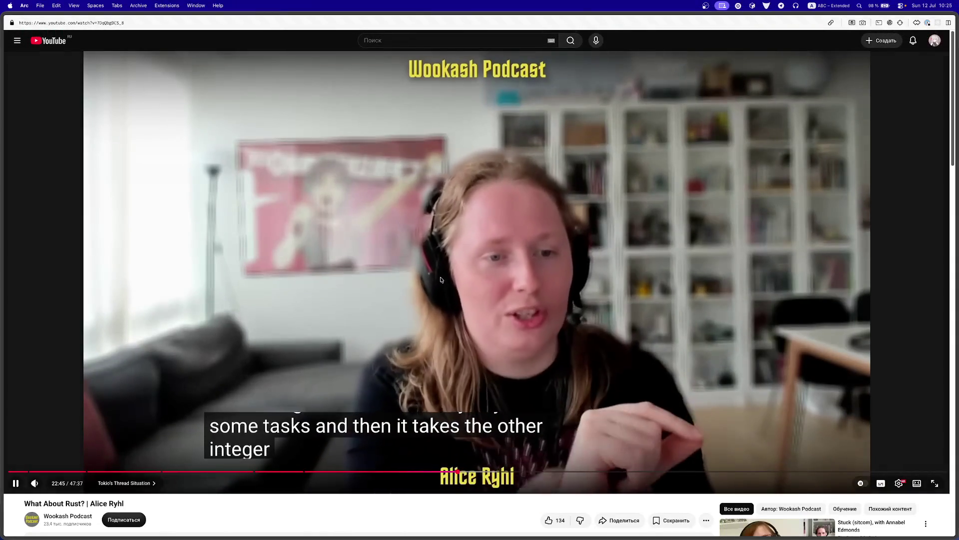
Step: Put the episode back in full screen and let it play to about 24:47
{"action": "key", "text": "f"}
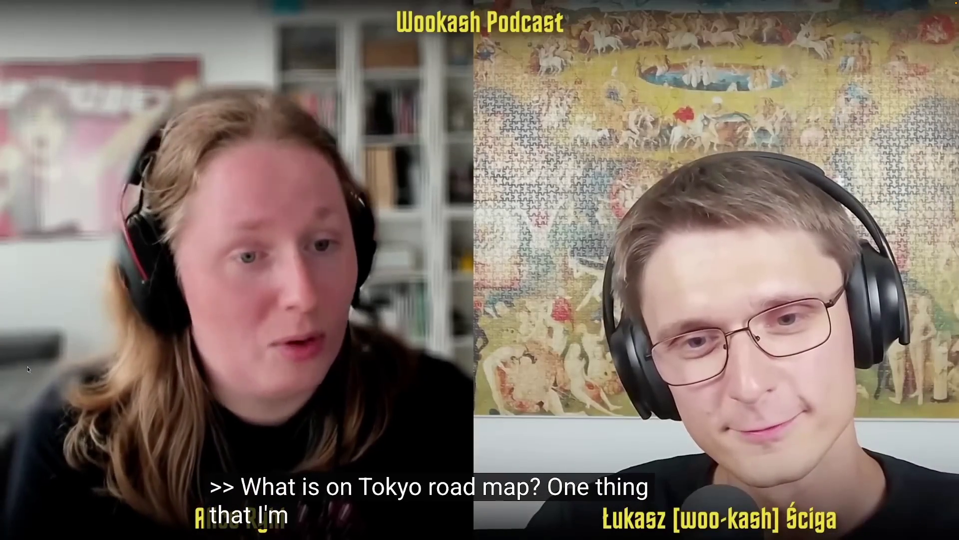
{"action": "mouse_move", "coordinate": [330, 382]}
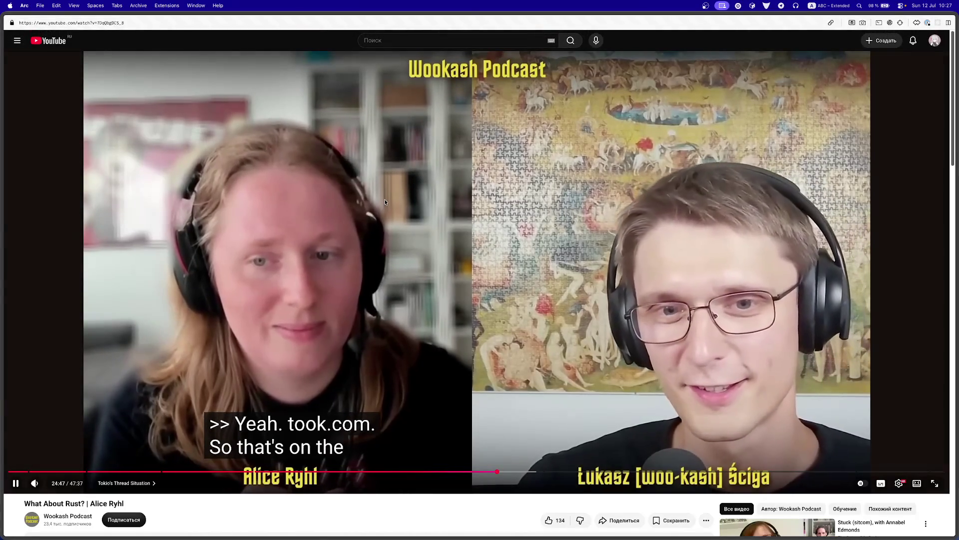
Step: Skim down through the episode's comments and scroll back up
{"action": "scroll", "coordinate": [380, 217], "scroll_direction": "down", "scroll_amount": 1}
{"action": "scroll", "coordinate": [381, 272], "scroll_direction": "down", "scroll_amount": 5}
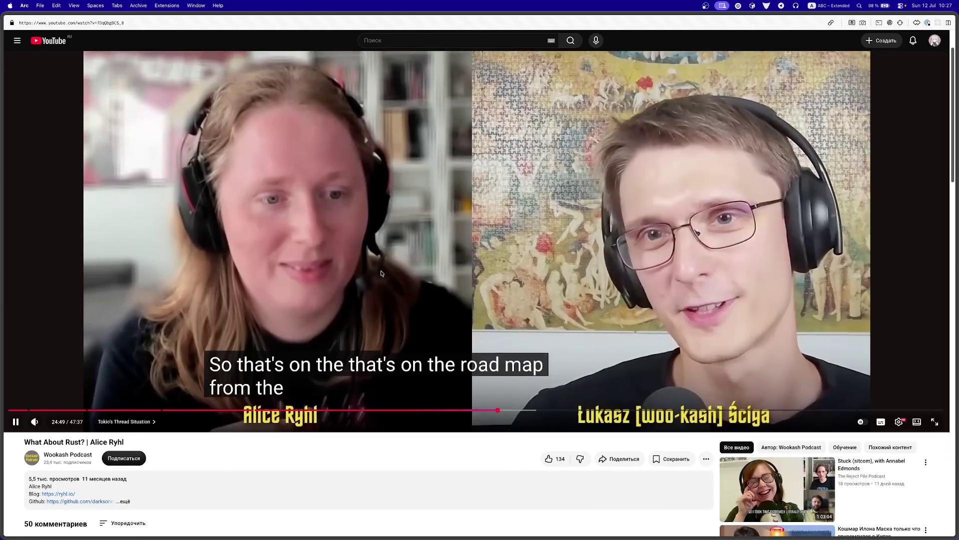
{"action": "scroll", "coordinate": [382, 475], "scroll_direction": "down", "scroll_amount": 5}
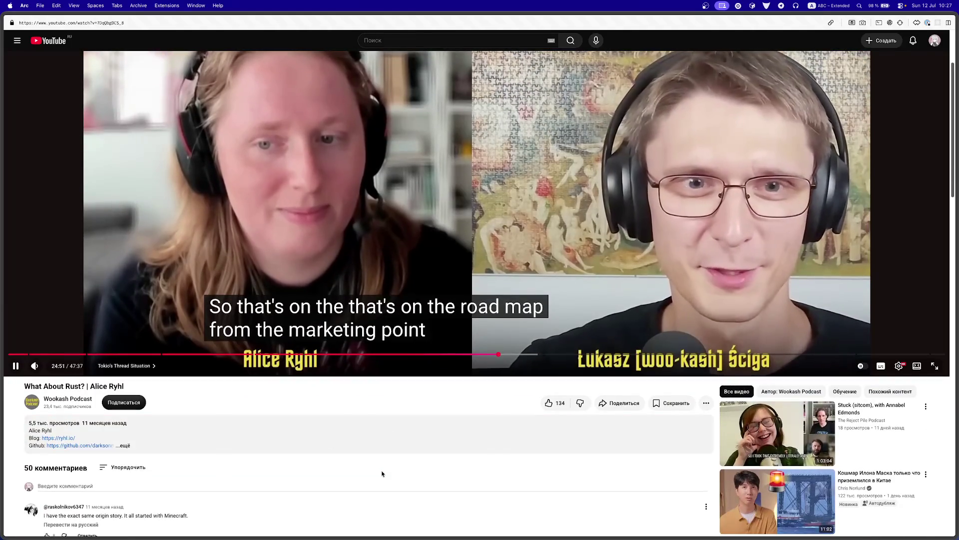
{"action": "scroll", "coordinate": [361, 470], "scroll_direction": "down", "scroll_amount": 8}
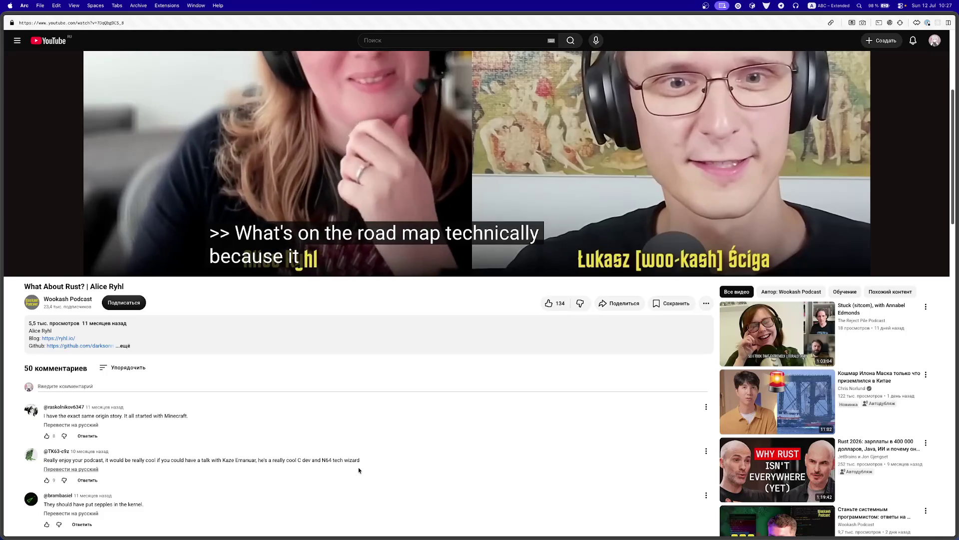
{"action": "scroll", "coordinate": [358, 470], "scroll_direction": "down", "scroll_amount": 5}
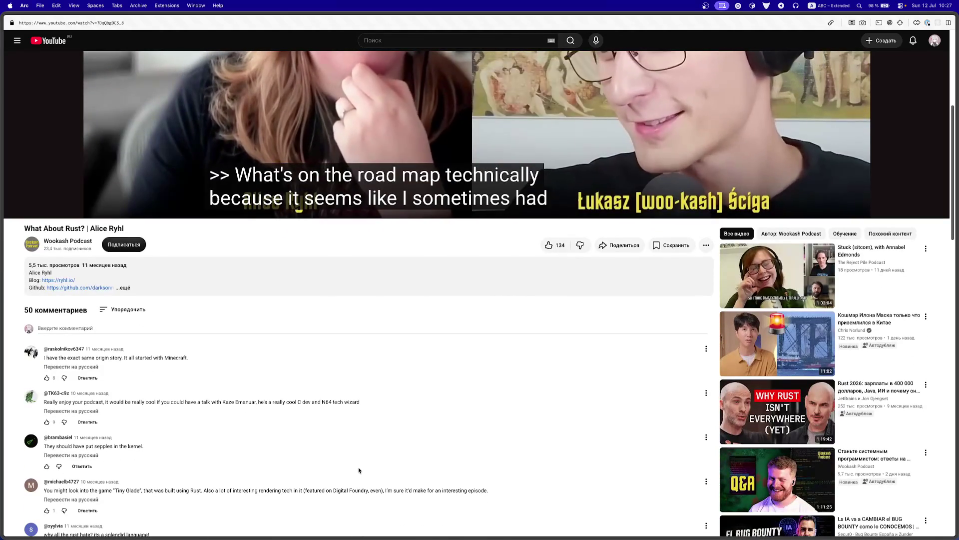
{"action": "scroll", "coordinate": [359, 470], "scroll_direction": "down", "scroll_amount": 10}
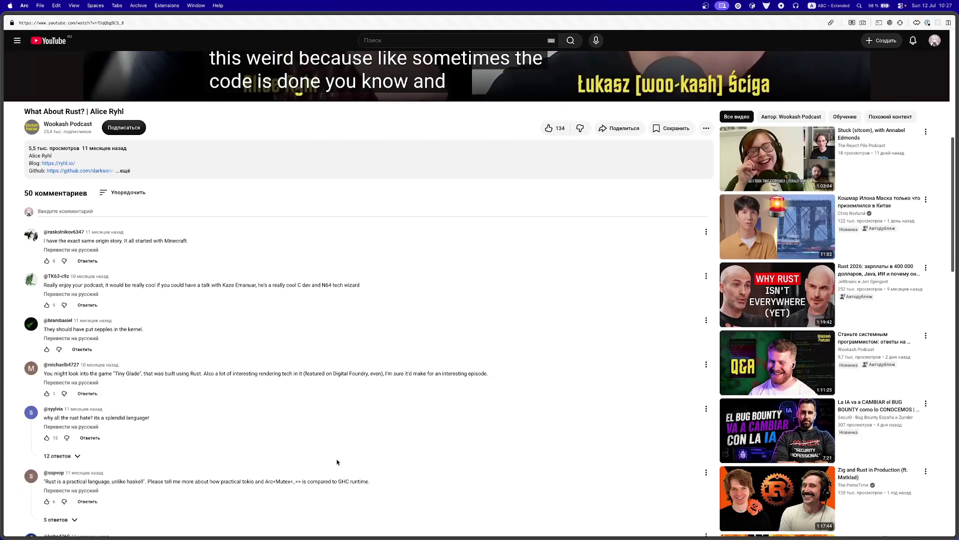
{"action": "scroll", "coordinate": [337, 462], "scroll_direction": "down", "scroll_amount": 4}
{"action": "scroll", "coordinate": [337, 462], "scroll_direction": "up", "scroll_amount": 20}
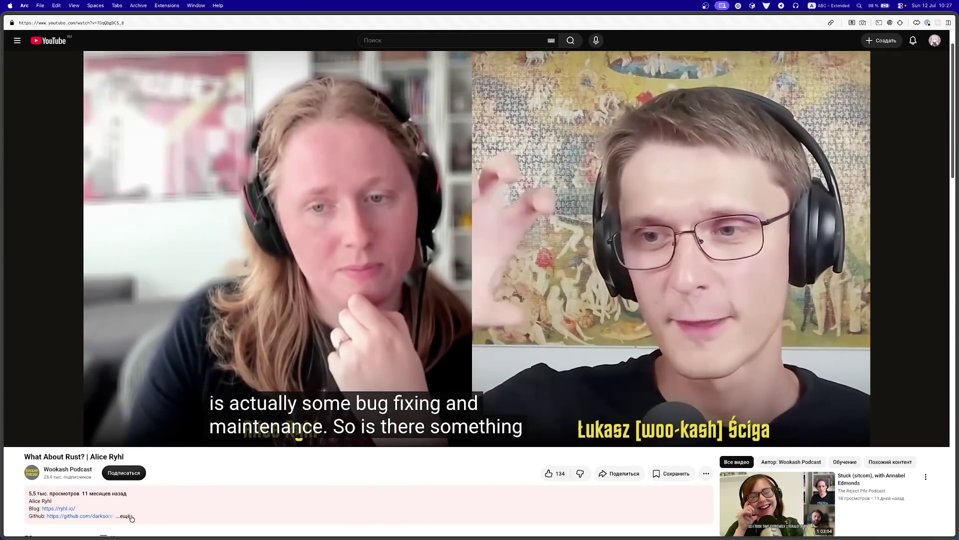
Step: Expand the full description with the LinkedIn and Tokio links, then toggle full screen on and off
{"action": "left_click", "coordinate": [125, 516]}
{"action": "scroll", "coordinate": [165, 469], "scroll_direction": "down", "scroll_amount": 1}
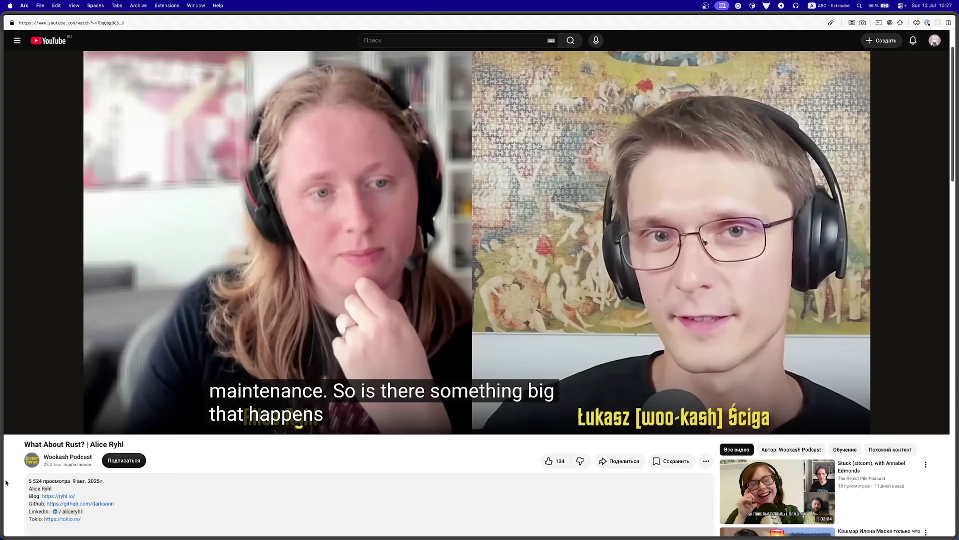
{"action": "mouse_move", "coordinate": [2, 475]}
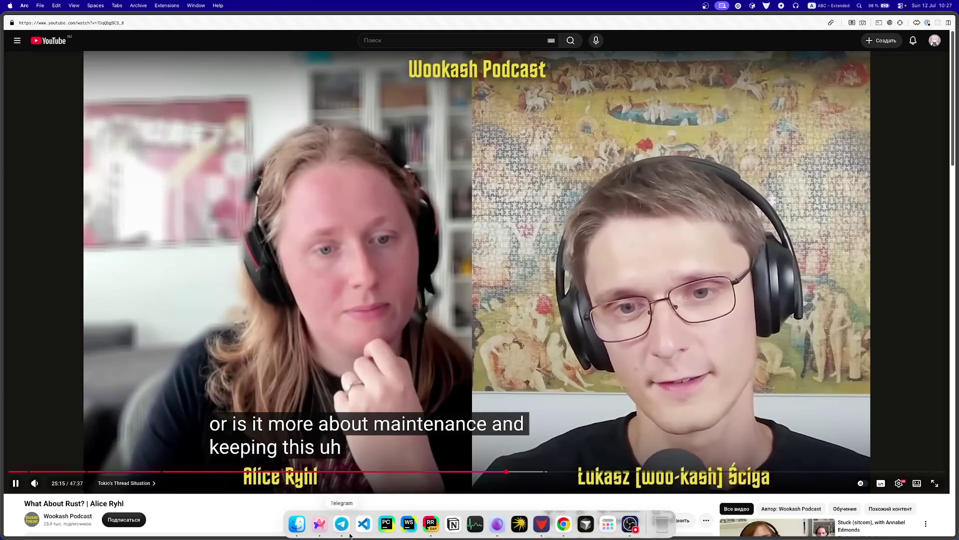
{"action": "right_click", "coordinate": [349, 536]}
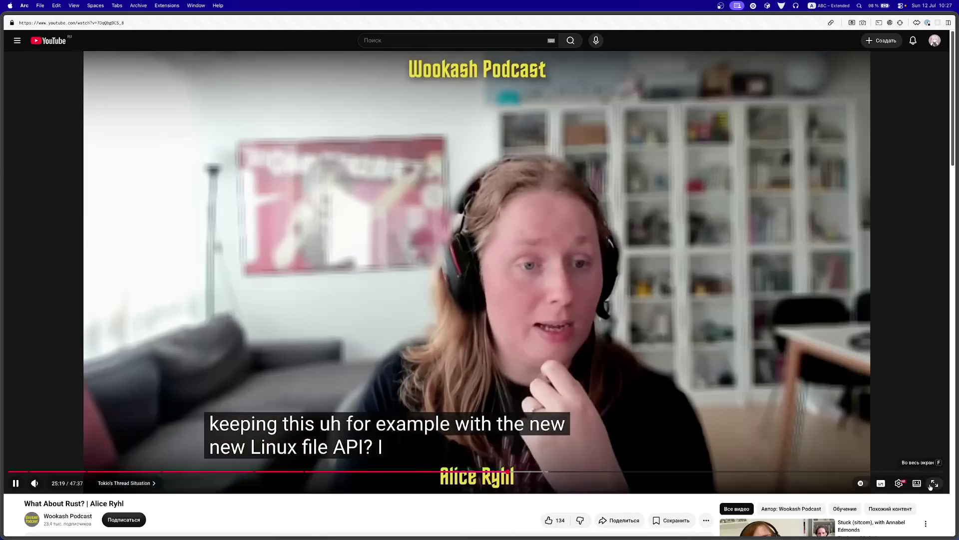
{"action": "left_click", "coordinate": [933, 485]}
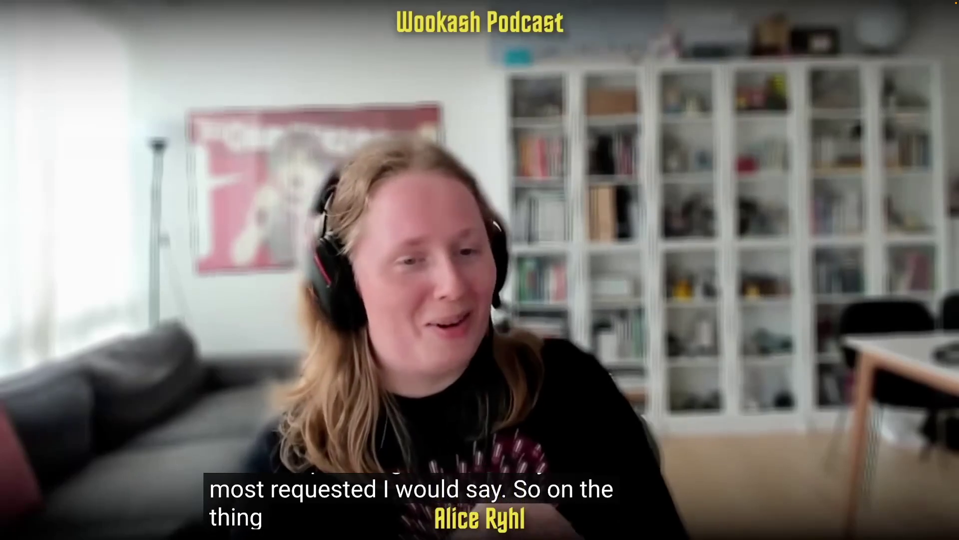
{"action": "key", "text": "Escape"}
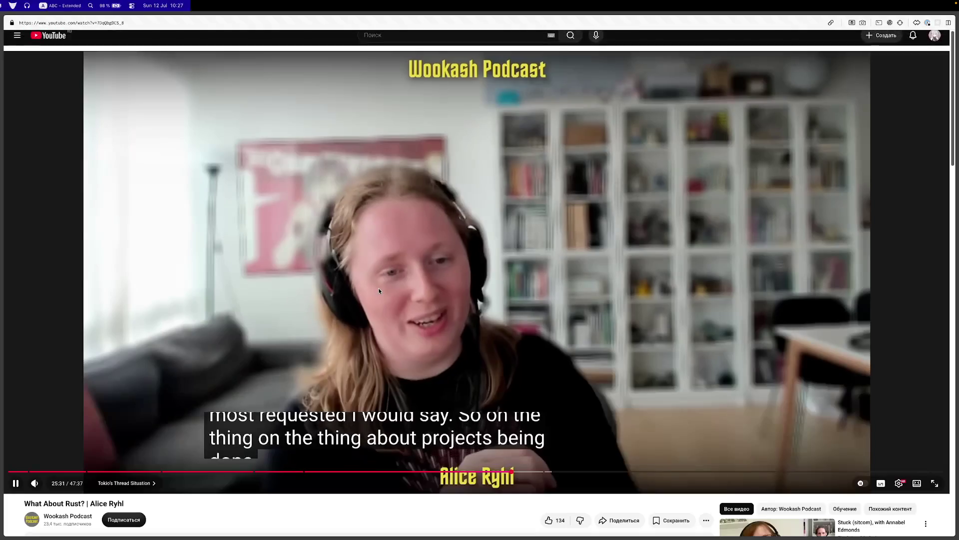
Step: Google 'io_uring tokio' in a new tab and open the Habr io_uring article
{"action": "mouse_move", "coordinate": [2, 130]}
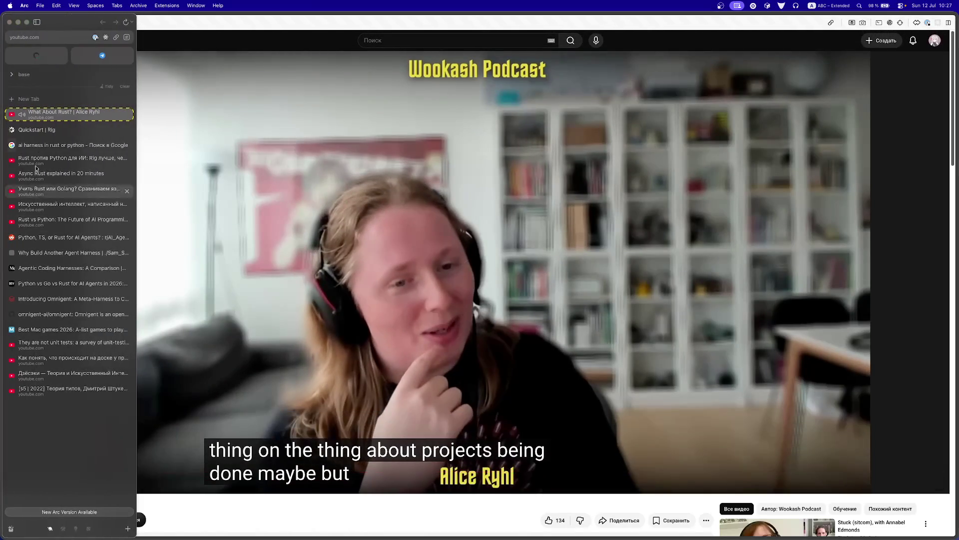
{"action": "left_click", "coordinate": [39, 105]}
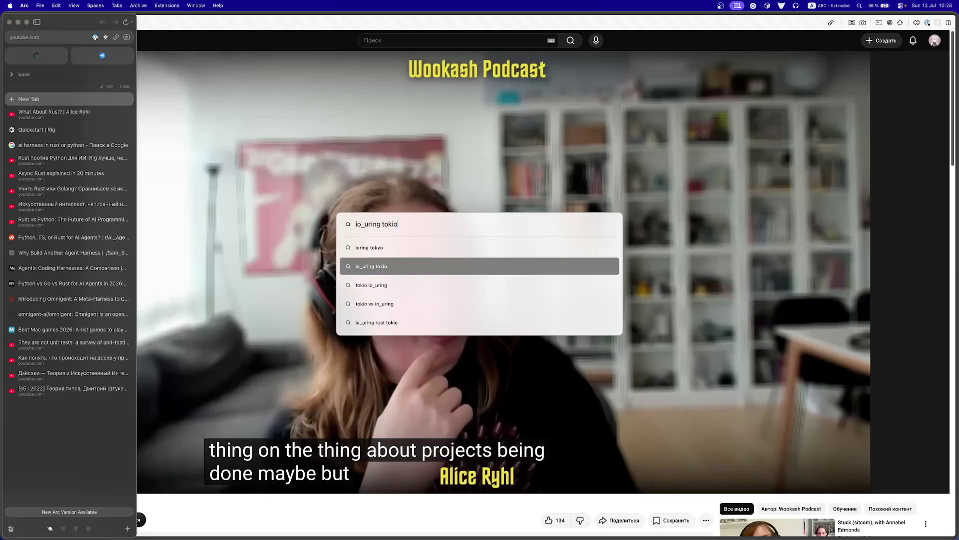
{"action": "key", "text": "Return"}
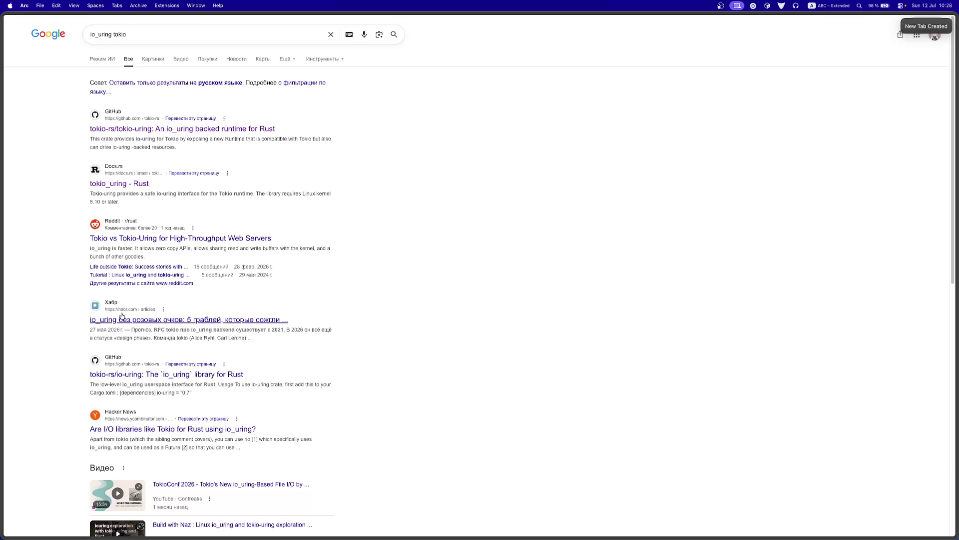
{"action": "mouse_move", "coordinate": [2, 280]}
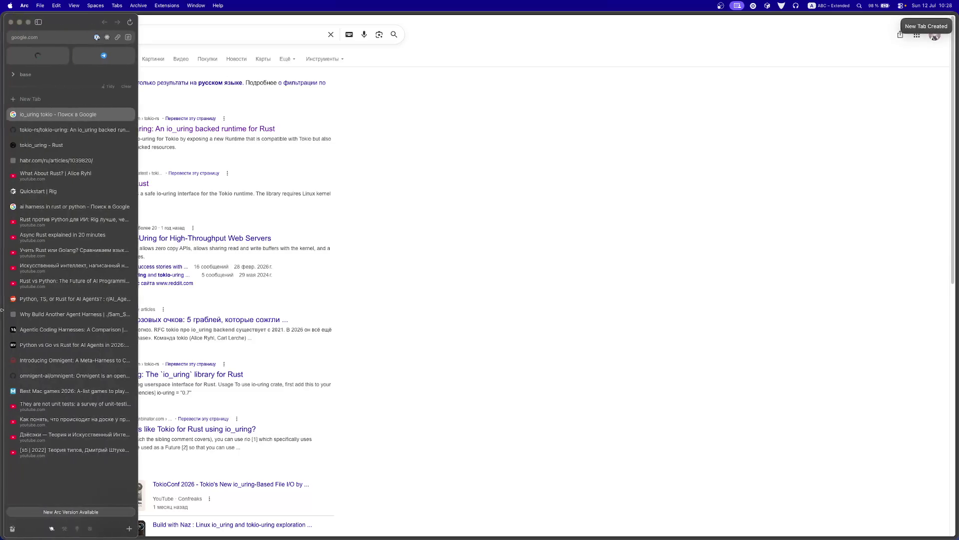
{"action": "left_click", "coordinate": [31, 161]}
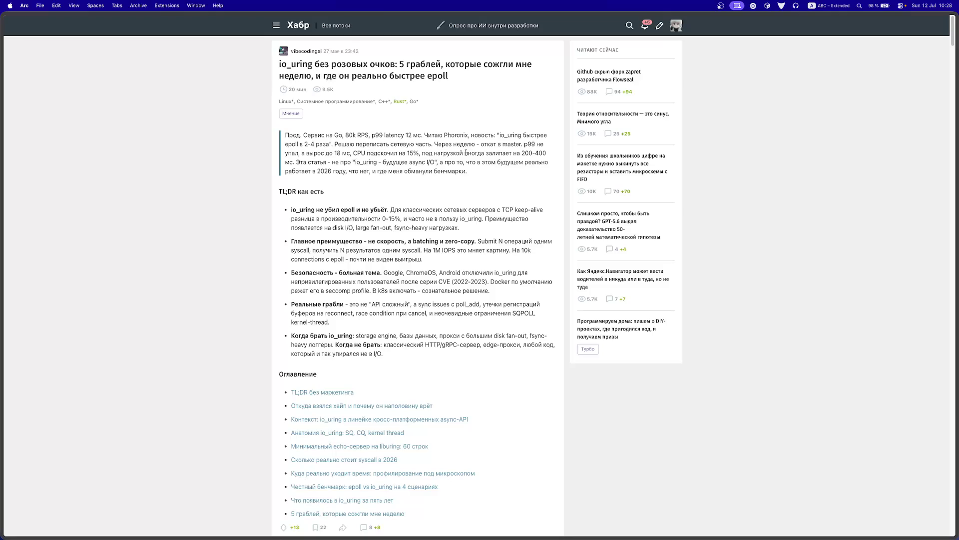
Step: Read the io_uring article, marking a passage in the Безопасность point, then open the author's profile
{"action": "left_click_drag", "start_coordinate": [307, 281], "coordinate": [445, 282]}
{"action": "left_click", "coordinate": [477, 284]}
{"action": "left_click", "coordinate": [308, 51]}
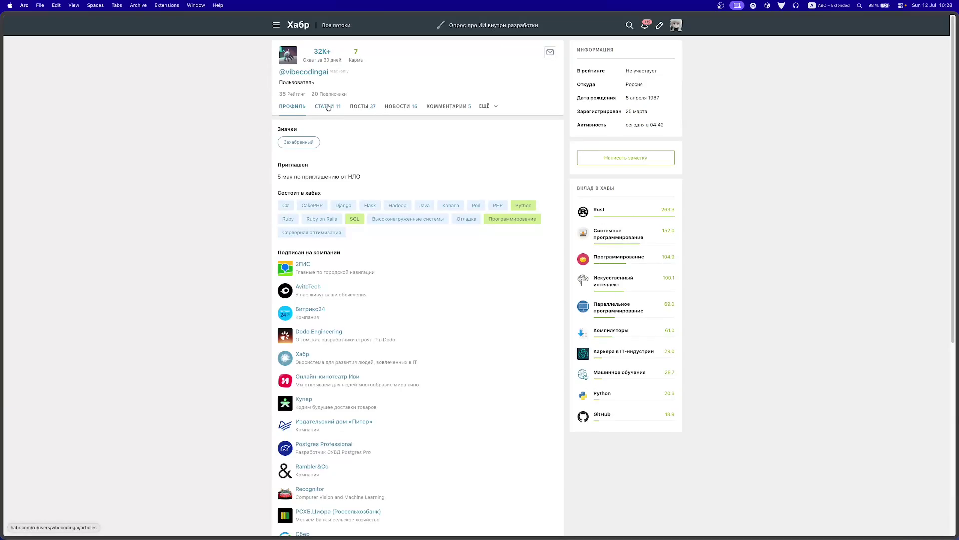
Step: Show the author's article list and open one article in a background tab
{"action": "left_click", "coordinate": [328, 108]}
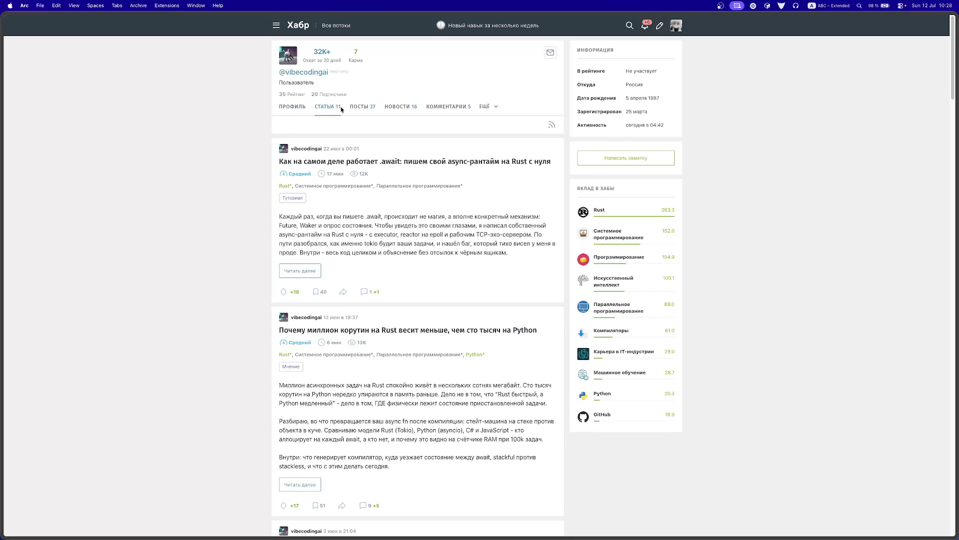
{"action": "left_click", "coordinate": [405, 165], "text": "super"}
{"action": "scroll", "coordinate": [395, 250], "scroll_direction": "down", "scroll_amount": 1}
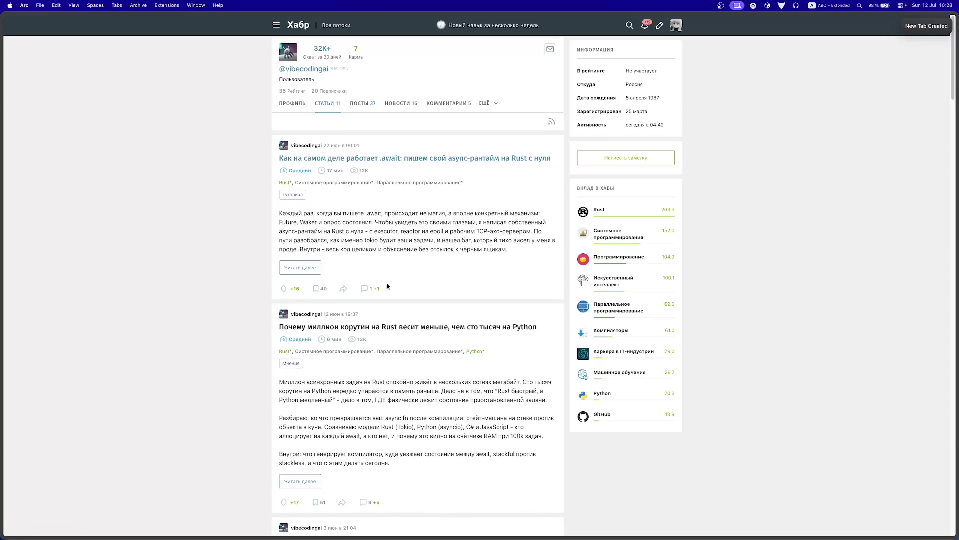
{"action": "scroll", "coordinate": [385, 320], "scroll_direction": "down", "scroll_amount": 3}
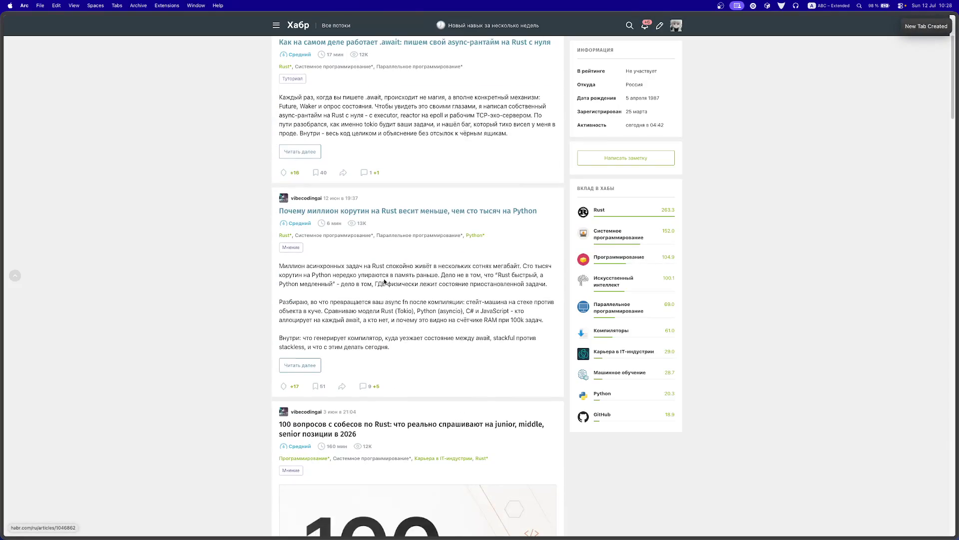
{"action": "scroll", "coordinate": [373, 280], "scroll_direction": "down", "scroll_amount": 5}
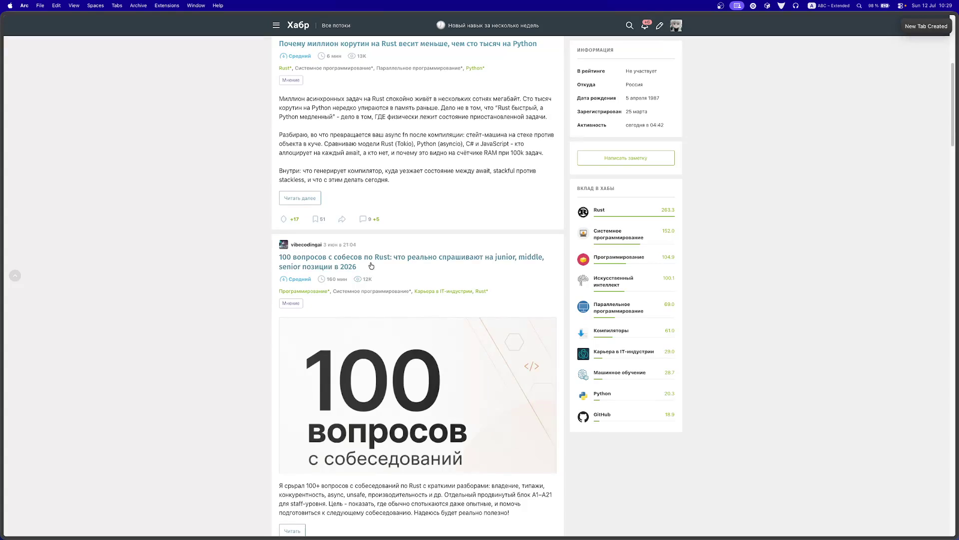
{"action": "scroll", "coordinate": [371, 265], "scroll_direction": "down", "scroll_amount": 1}
{"action": "scroll", "coordinate": [370, 265], "scroll_direction": "down", "scroll_amount": 3}
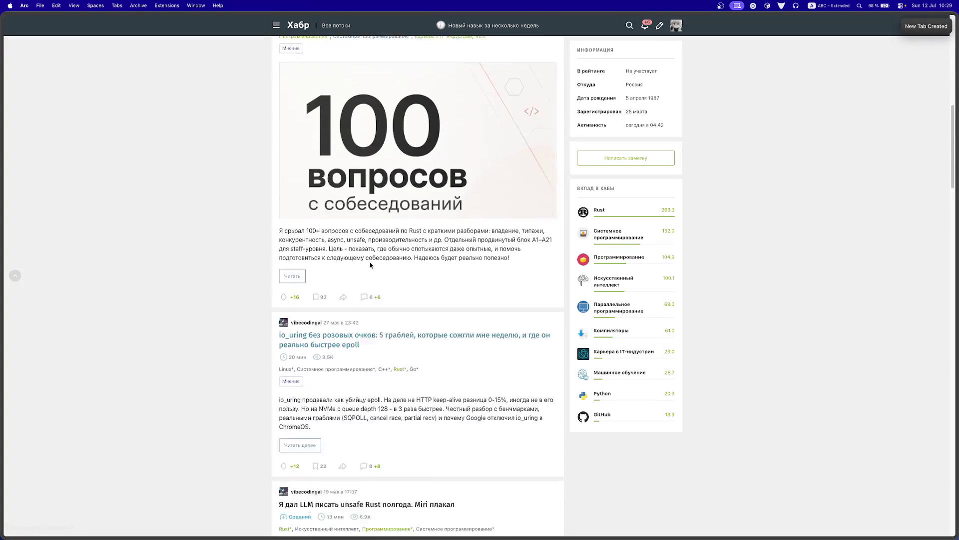
{"action": "scroll", "coordinate": [370, 261], "scroll_direction": "down", "scroll_amount": 2}
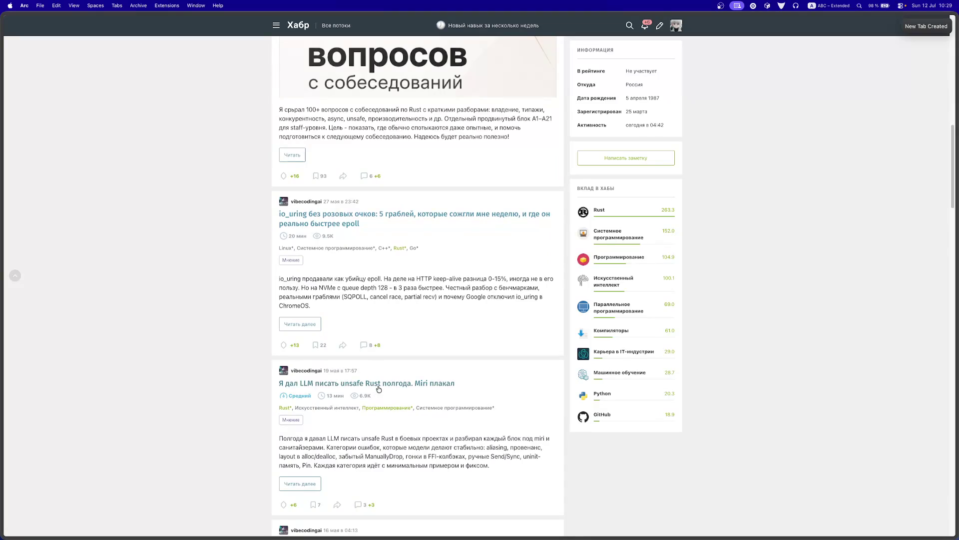
Step: Scroll to the end of the author's articles and go back to their profile
{"action": "scroll", "coordinate": [378, 388], "scroll_direction": "down", "scroll_amount": 3}
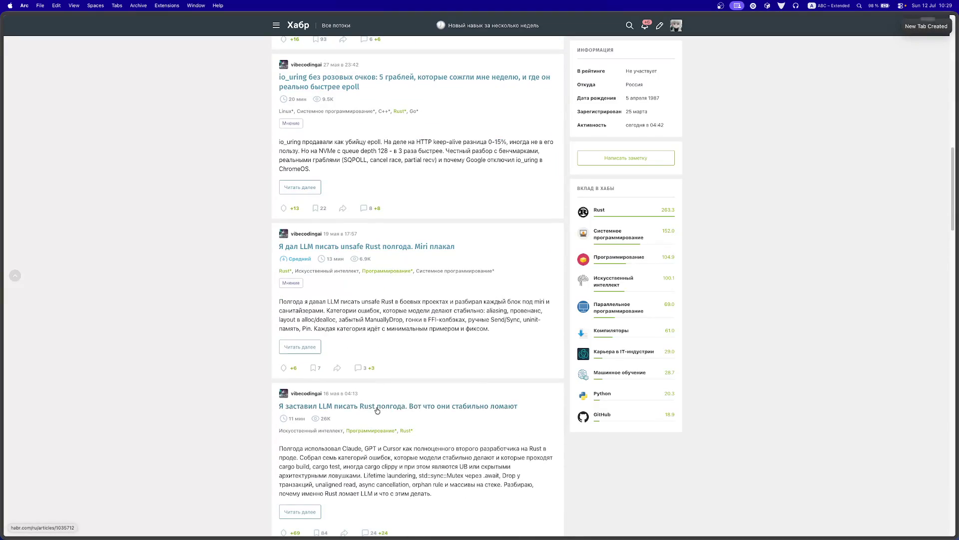
{"action": "scroll", "coordinate": [378, 389], "scroll_direction": "down", "scroll_amount": 3}
{"action": "scroll", "coordinate": [377, 410], "scroll_direction": "down", "scroll_amount": 3}
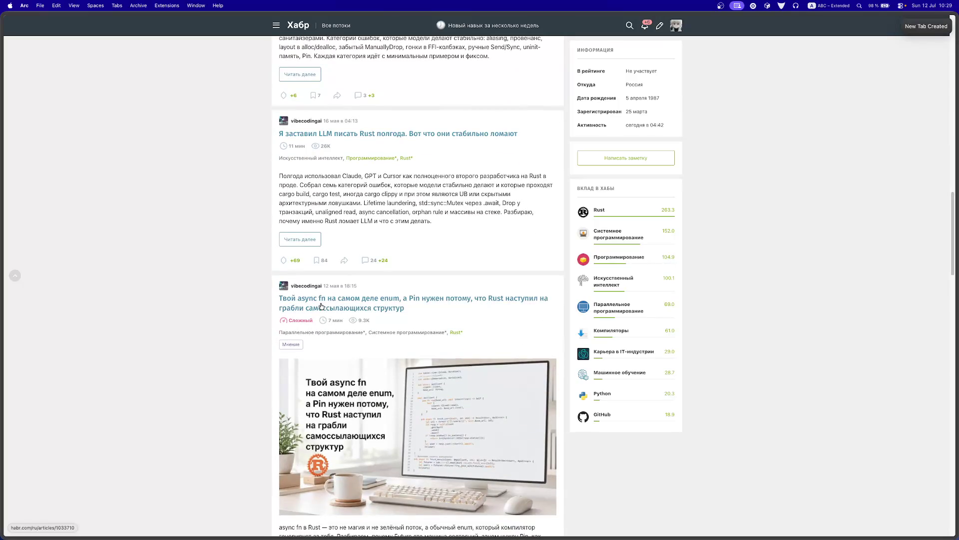
{"action": "scroll", "coordinate": [322, 306], "scroll_direction": "down", "scroll_amount": 6}
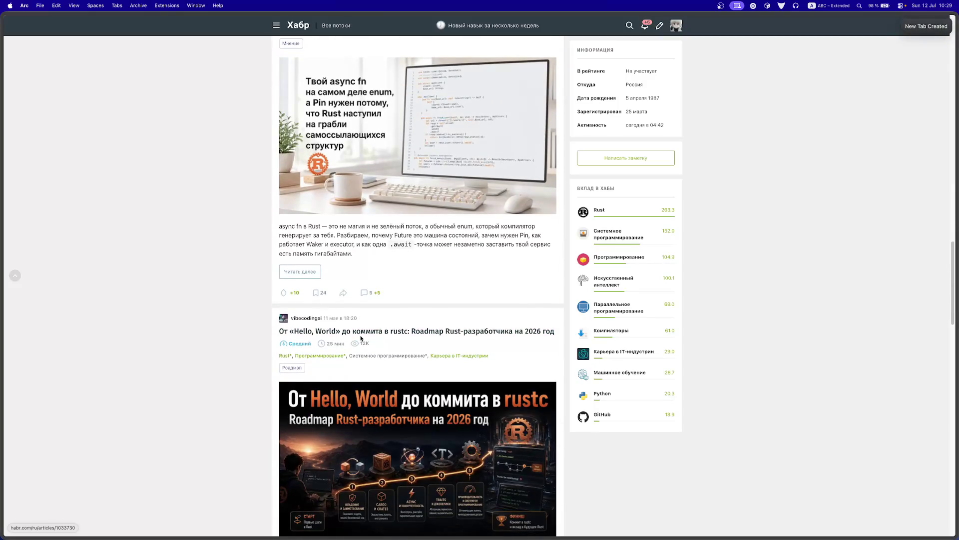
{"action": "scroll", "coordinate": [413, 335], "scroll_direction": "down", "scroll_amount": 3}
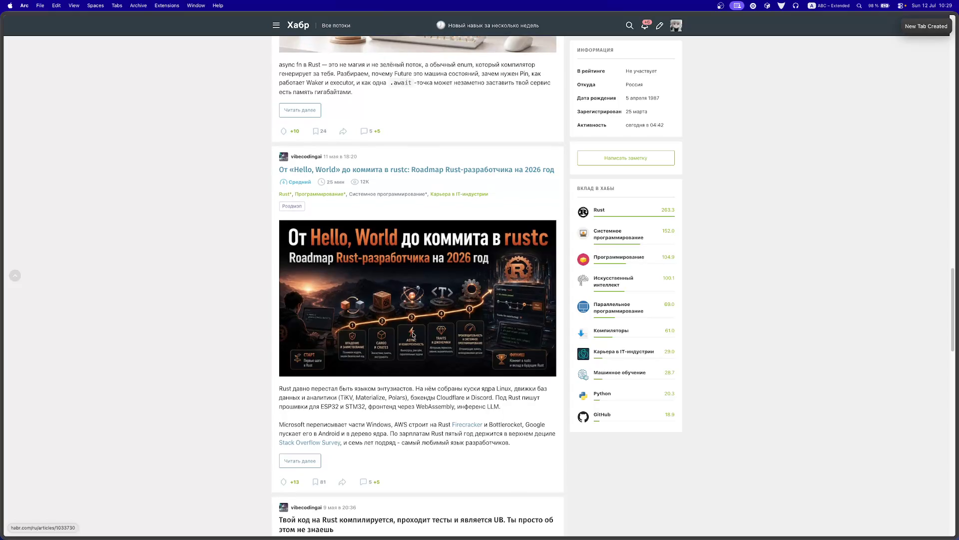
{"action": "scroll", "coordinate": [412, 335], "scroll_direction": "down", "scroll_amount": 1}
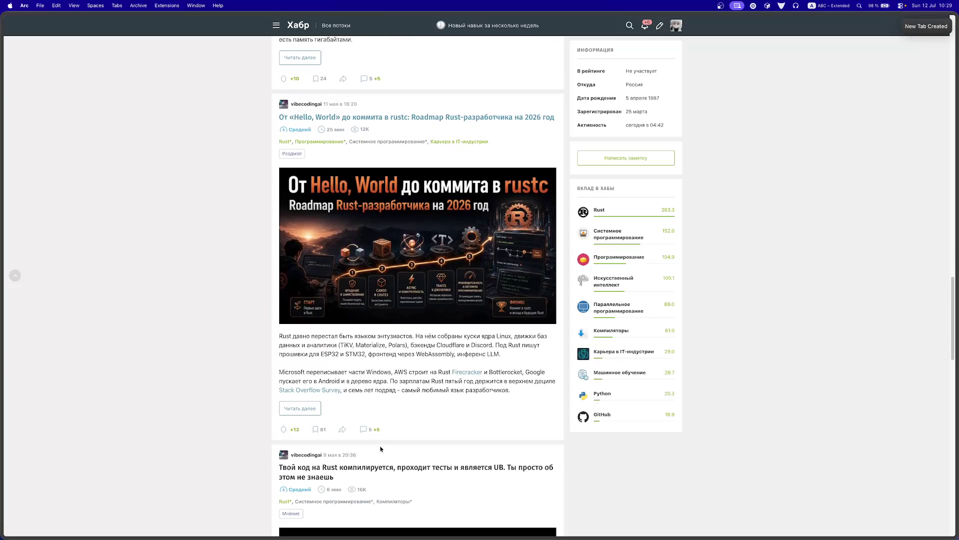
{"action": "scroll", "coordinate": [370, 468], "scroll_direction": "down", "scroll_amount": 6}
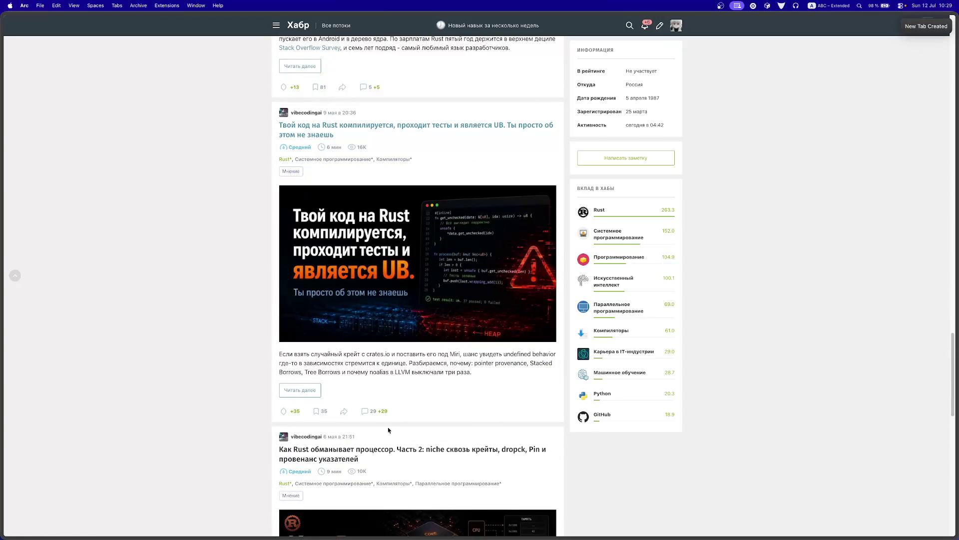
{"action": "scroll", "coordinate": [388, 430], "scroll_direction": "down", "scroll_amount": 8}
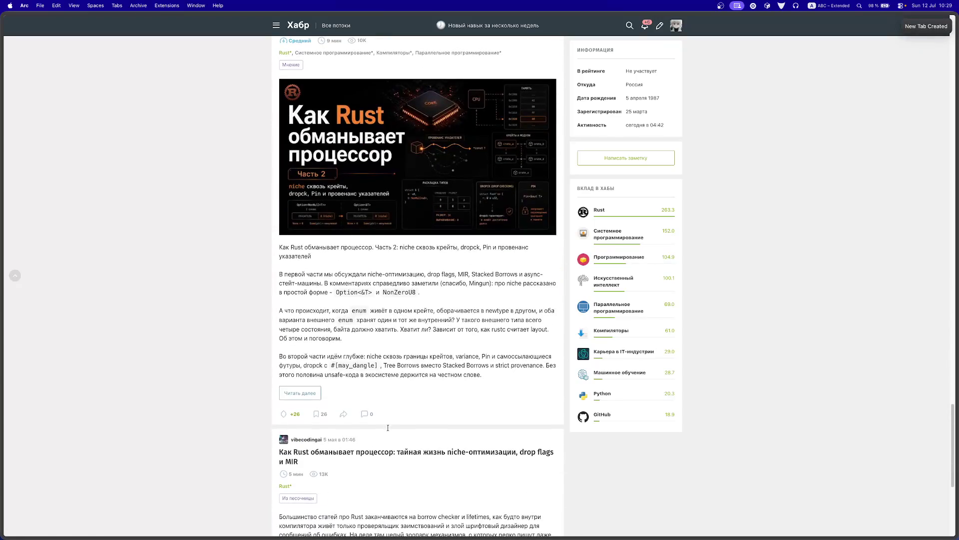
{"action": "scroll", "coordinate": [388, 430], "scroll_direction": "down", "scroll_amount": 5}
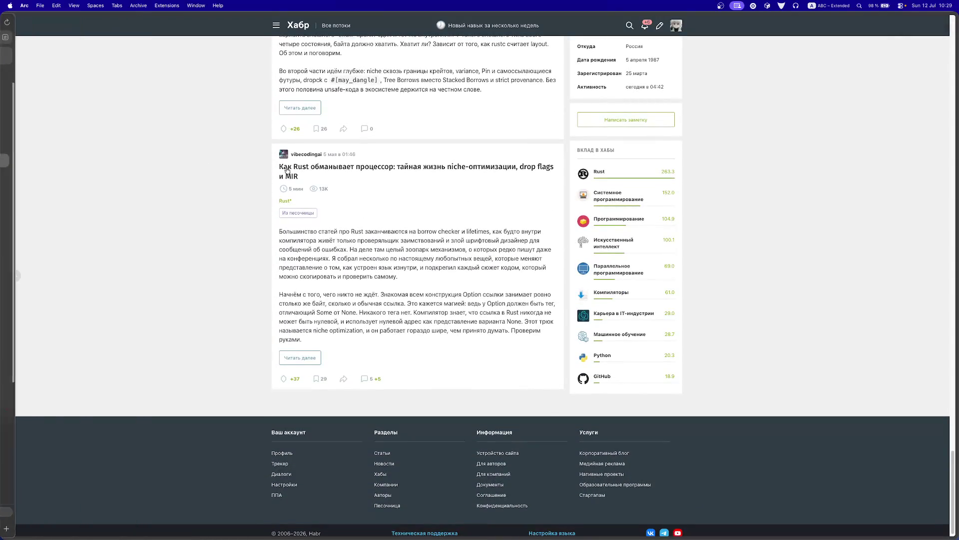
{"action": "left_click", "coordinate": [308, 154]}
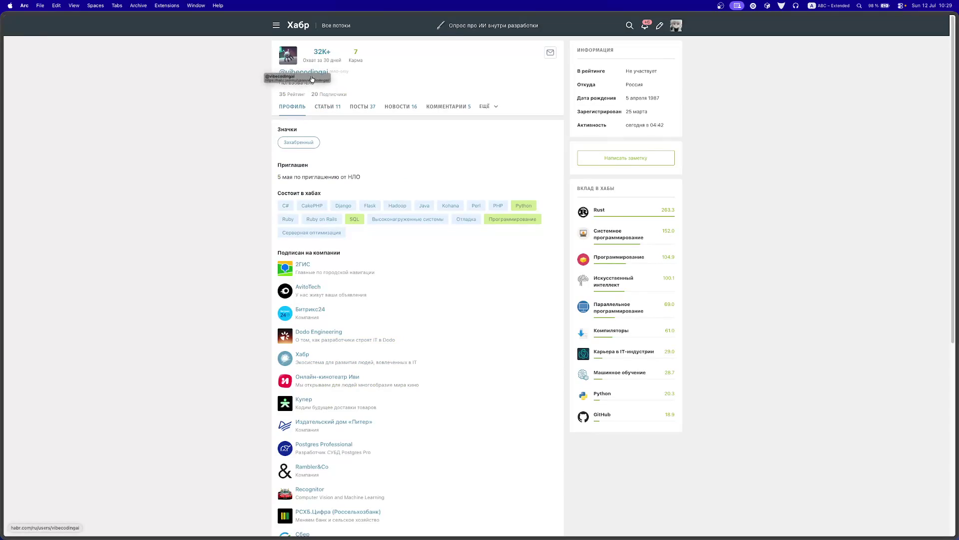
Step: Browse the author's Посты, Статьи and Комментарии tabs
{"action": "mouse_move", "coordinate": [349, 73]}
{"action": "left_mouse_down"}
{"action": "mouse_move", "coordinate": [299, 76]}
{"action": "mouse_move", "coordinate": [394, 77]}
{"action": "left_mouse_up"}
{"action": "left_click", "coordinate": [407, 78]}
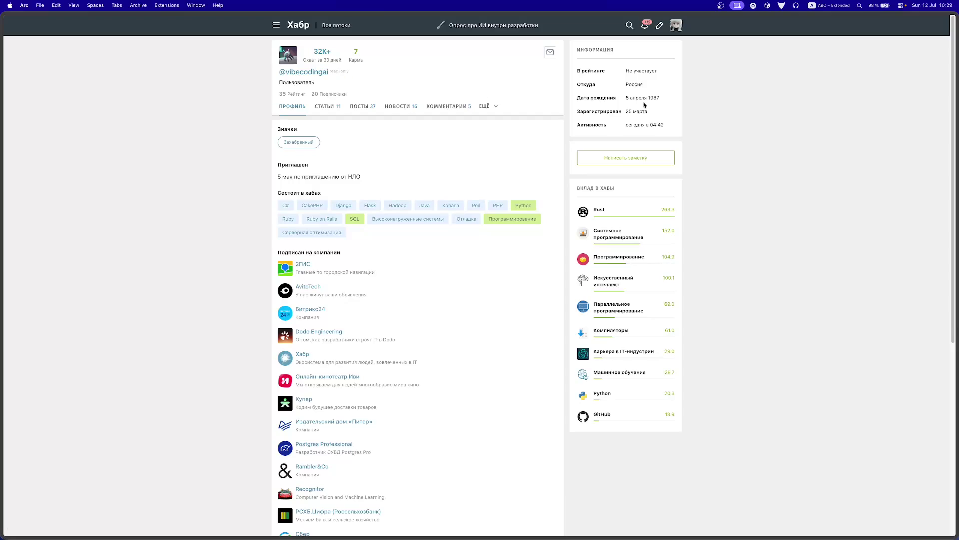
{"action": "left_click", "coordinate": [363, 106]}
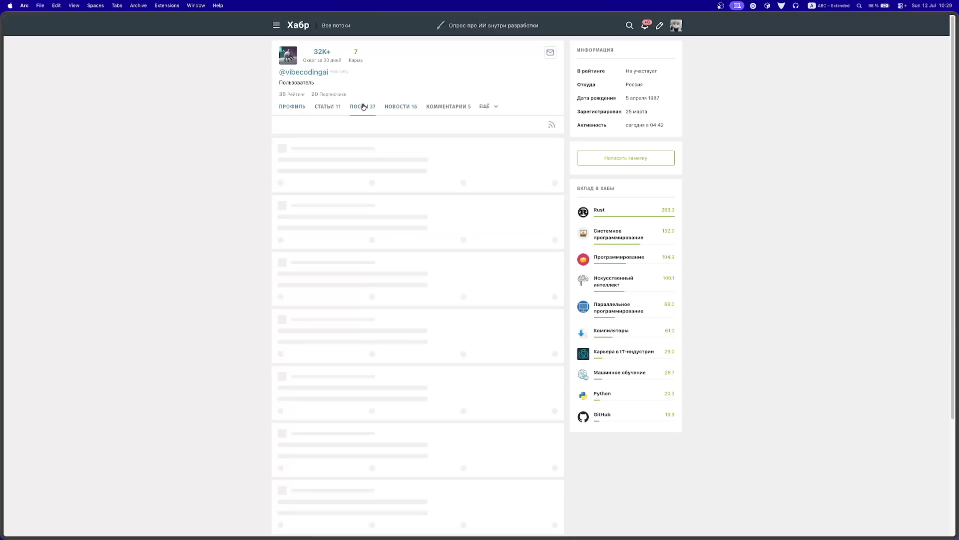
{"action": "left_click", "coordinate": [325, 108]}
{"action": "left_click", "coordinate": [452, 108]}
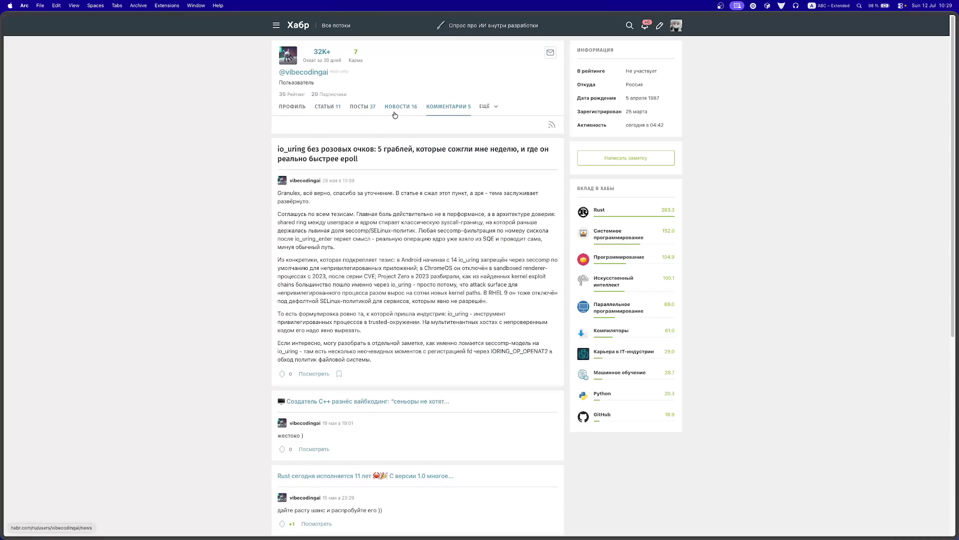
Step: Open the post about the C++ creator slamming vibe coding, then switch to the async-runtime article
{"action": "mouse_move", "coordinate": [2, 250]}
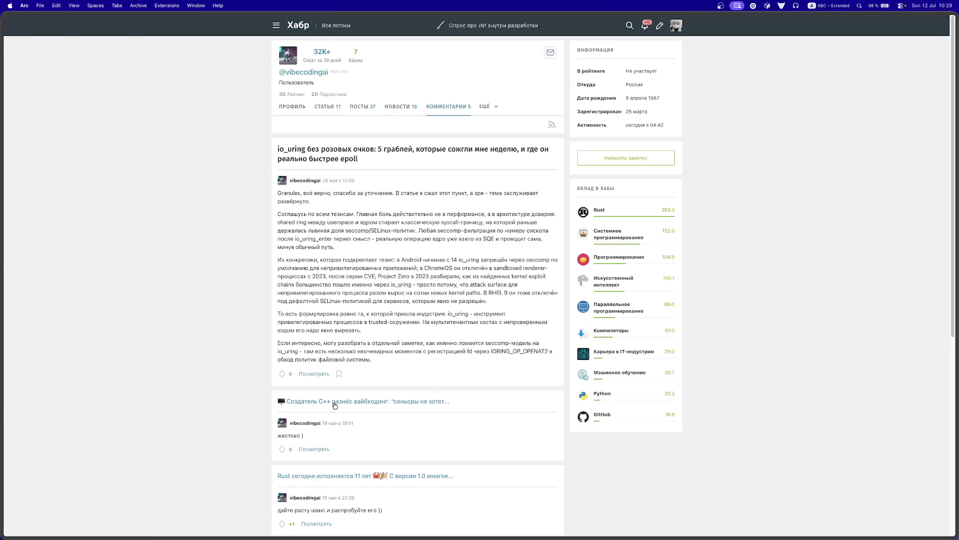
{"action": "left_click", "coordinate": [335, 403]}
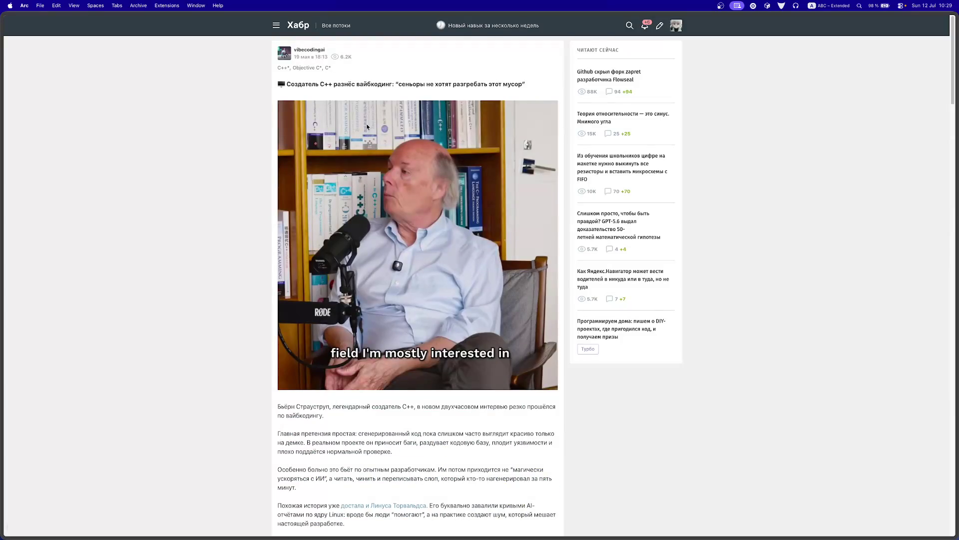
{"action": "mouse_move", "coordinate": [2, 198]}
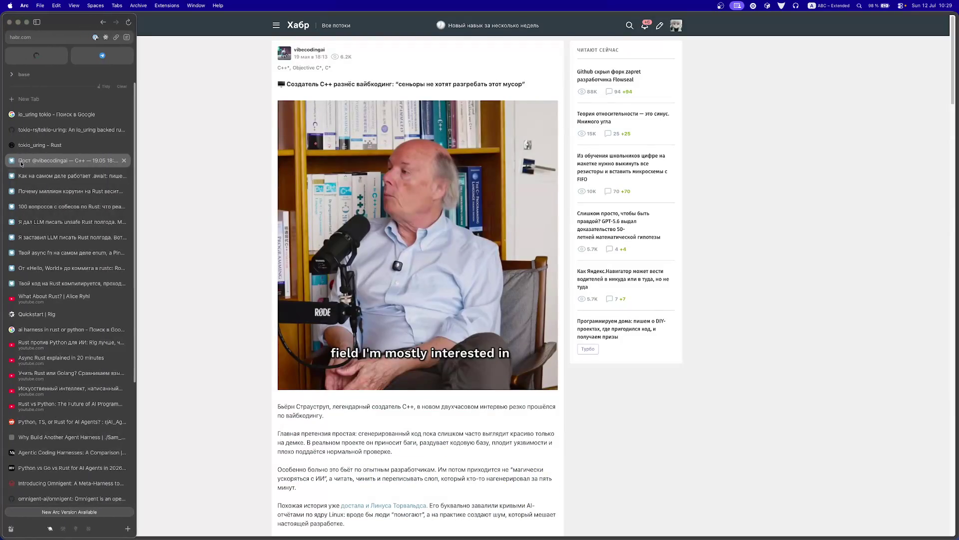
{"action": "left_click", "coordinate": [34, 161]}
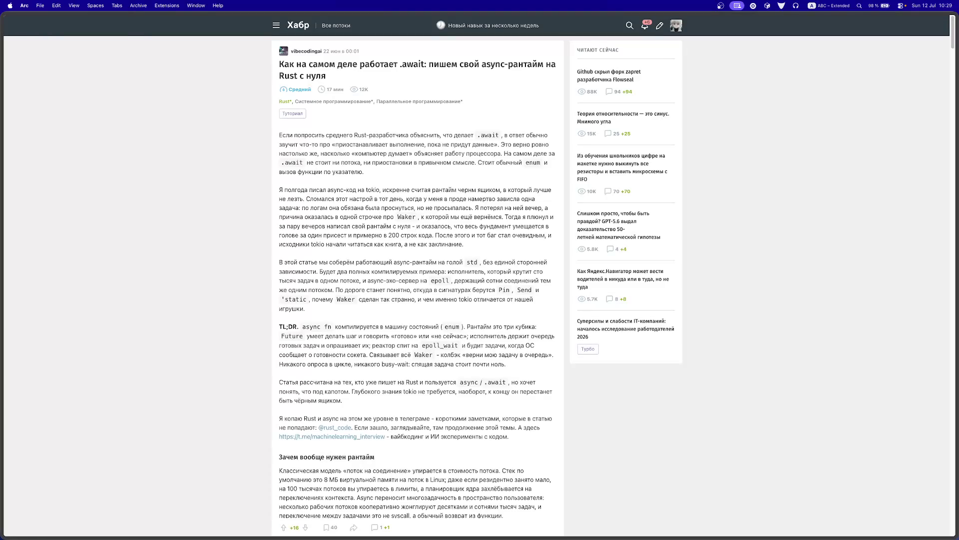
Step: Read the .await article's introduction, marking the phrase about how the computer thinks and following lines
{"action": "scroll", "coordinate": [297, 392], "scroll_direction": "down", "scroll_amount": 10}
{"action": "scroll", "coordinate": [297, 392], "scroll_direction": "up", "scroll_amount": 10}
{"action": "mouse_move", "coordinate": [316, 153]}
{"action": "left_mouse_down"}
{"action": "mouse_move", "coordinate": [403, 163]}
{"action": "mouse_move", "coordinate": [426, 153]}
{"action": "left_mouse_up"}
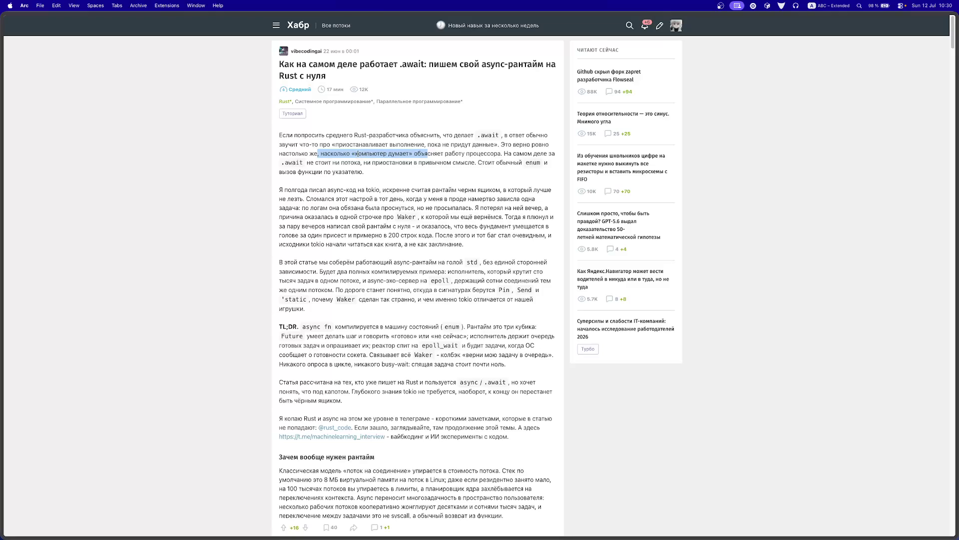
{"action": "scroll", "coordinate": [370, 173], "scroll_direction": "down", "scroll_amount": 1}
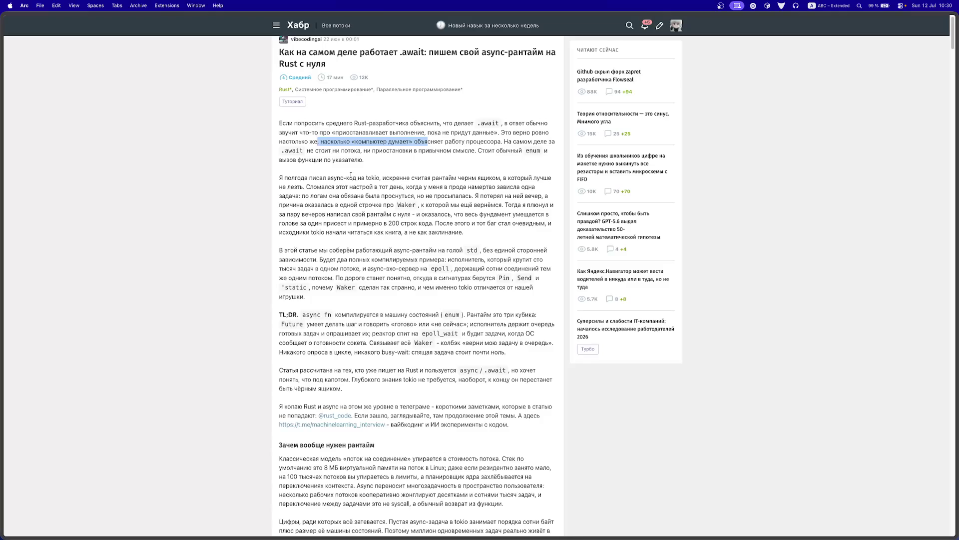
{"action": "mouse_move", "coordinate": [308, 205]}
{"action": "left_mouse_down"}
{"action": "mouse_move", "coordinate": [547, 204]}
{"action": "mouse_move", "coordinate": [538, 205]}
{"action": "left_mouse_up"}
{"action": "left_click_drag", "start_coordinate": [366, 215], "coordinate": [519, 216]}
{"action": "left_click_drag", "start_coordinate": [349, 223], "coordinate": [450, 224]}
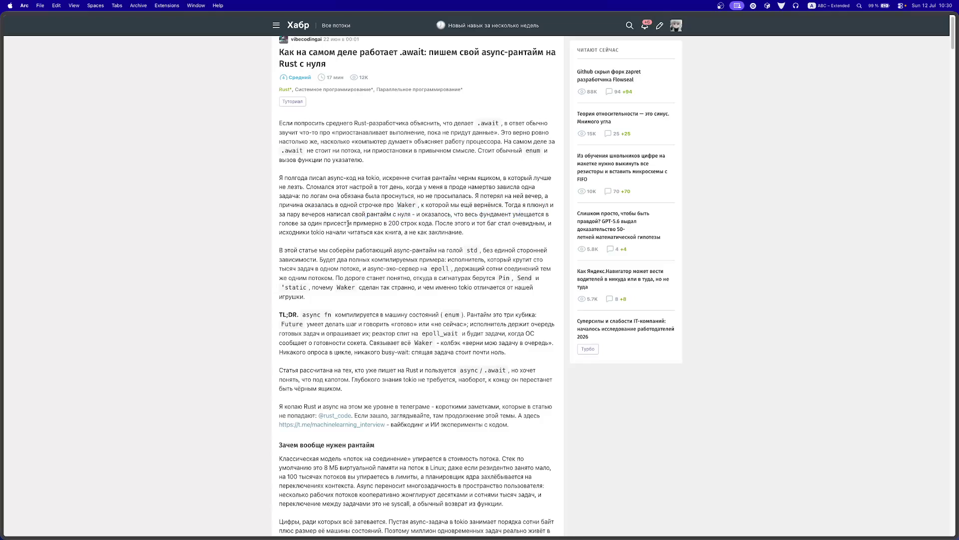
{"action": "left_click", "coordinate": [449, 221]}
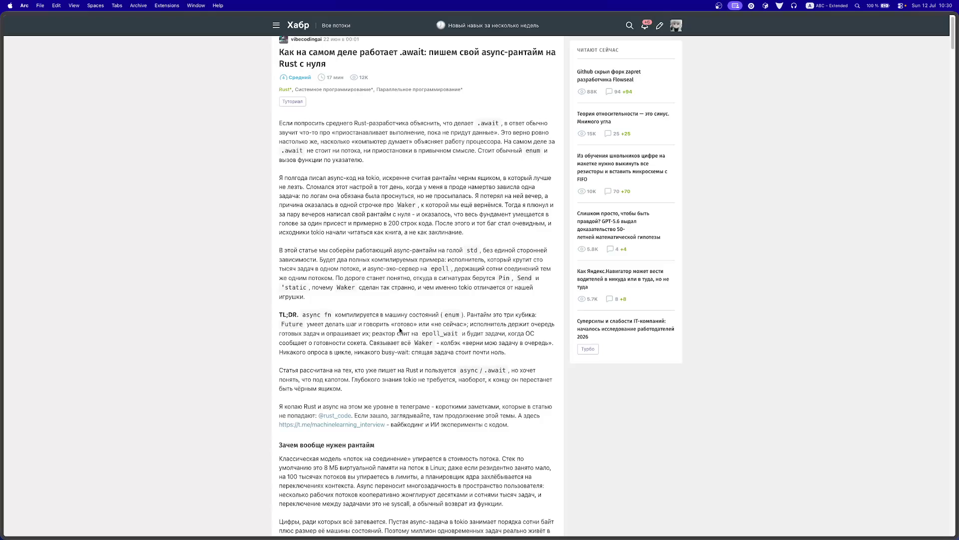
Step: Read the runtime-motivation section and briefly highlight the 'Поток на задачу' column heading in the comparison table
{"action": "scroll", "coordinate": [399, 329], "scroll_direction": "down", "scroll_amount": 2}
{"action": "scroll", "coordinate": [394, 332], "scroll_direction": "down", "scroll_amount": 4}
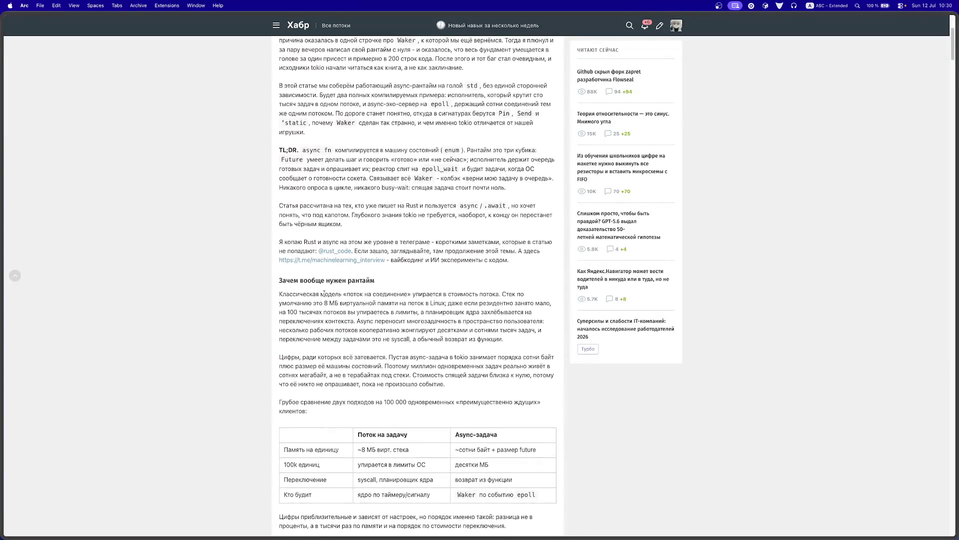
{"action": "scroll", "coordinate": [324, 293], "scroll_direction": "down", "scroll_amount": 1}
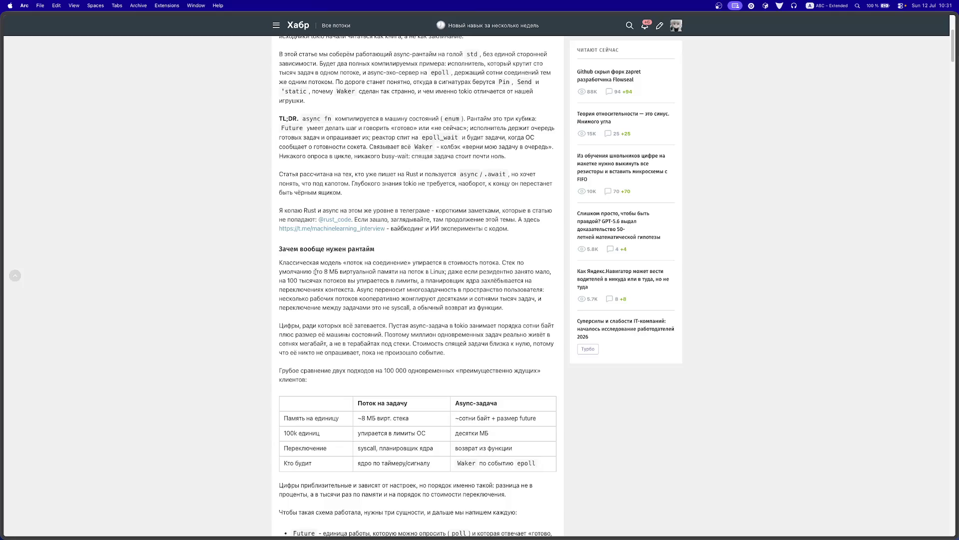
{"action": "scroll", "coordinate": [316, 271], "scroll_direction": "down", "scroll_amount": 1}
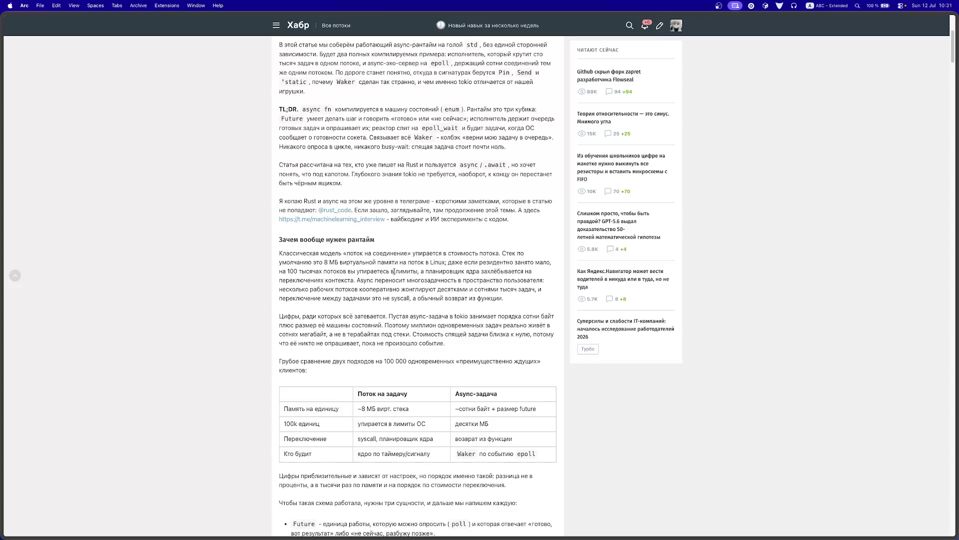
{"action": "scroll", "coordinate": [334, 308], "scroll_direction": "down", "scroll_amount": 1}
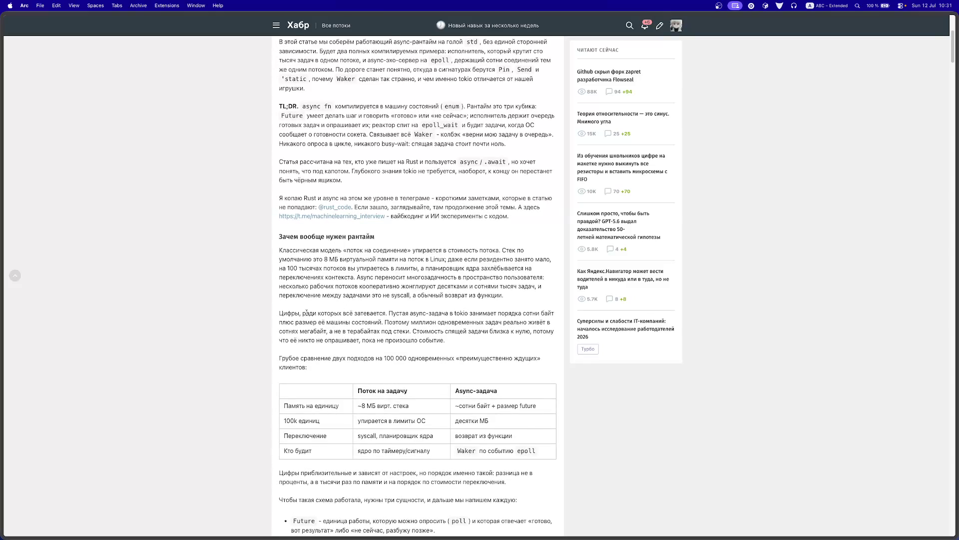
{"action": "scroll", "coordinate": [306, 311], "scroll_direction": "down", "scroll_amount": 5}
{"action": "scroll", "coordinate": [306, 311], "scroll_direction": "down", "scroll_amount": 1}
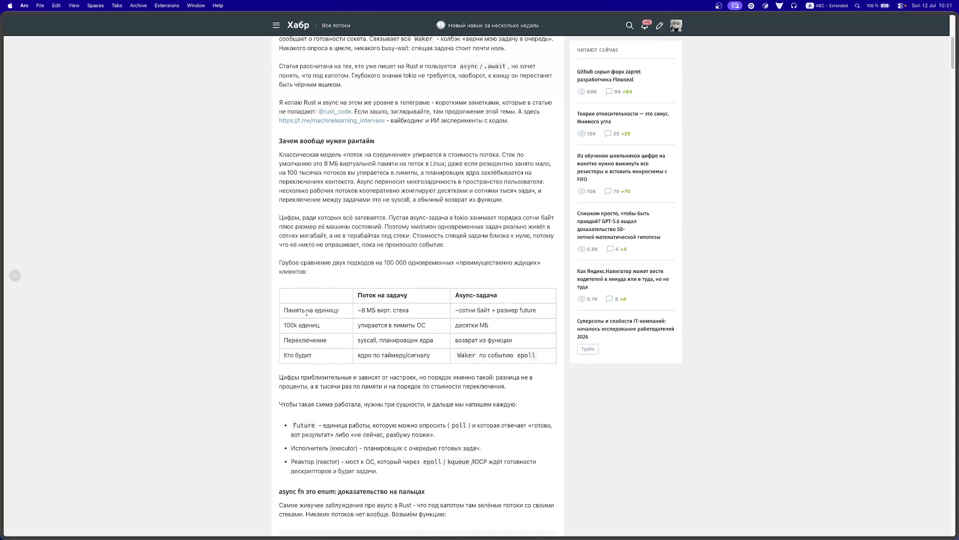
{"action": "left_click_drag", "start_coordinate": [360, 284], "coordinate": [384, 284]}
{"action": "left_click", "coordinate": [469, 286]}
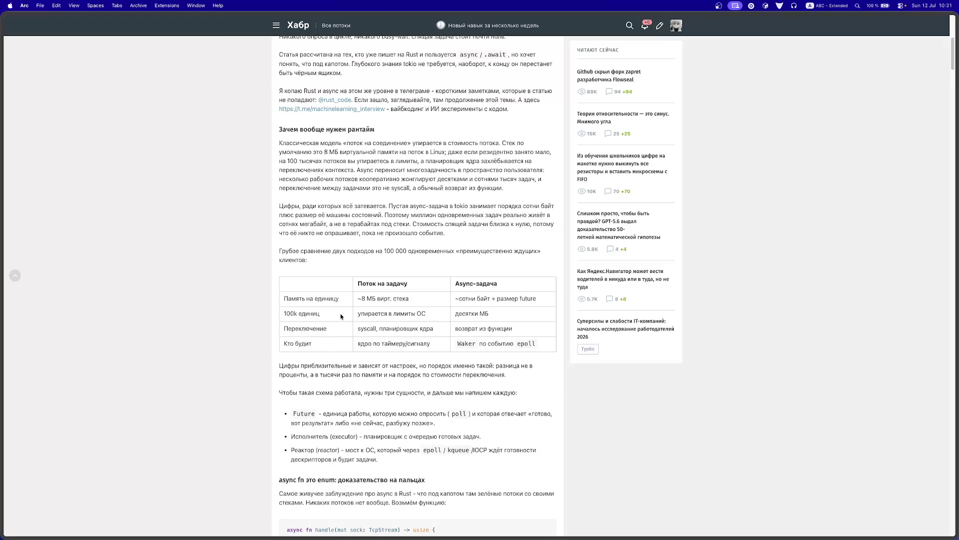
Step: Continue past the table to the 'async fn это enum' section and its HandleFuture enum example
{"action": "scroll", "coordinate": [340, 313], "scroll_direction": "down", "scroll_amount": 2}
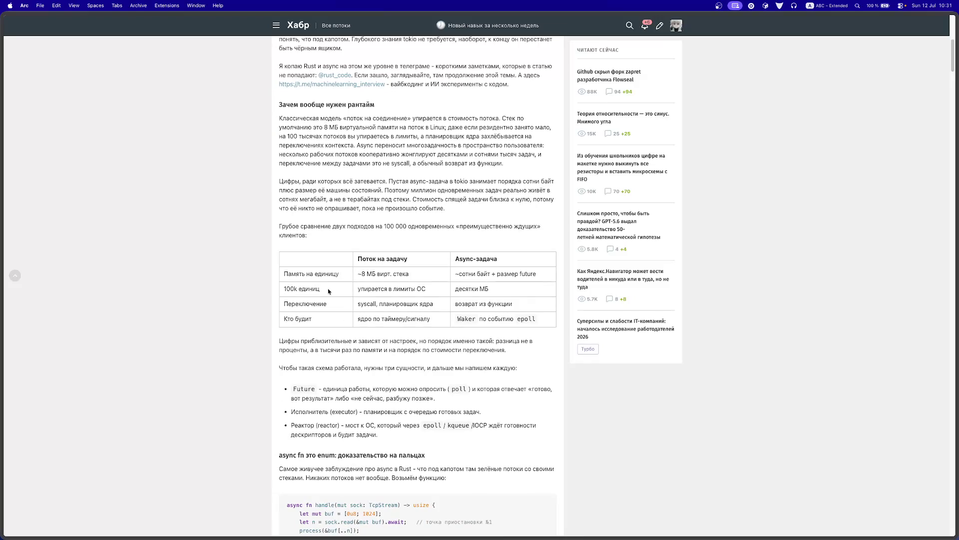
{"action": "scroll", "coordinate": [328, 291], "scroll_direction": "down", "scroll_amount": 2}
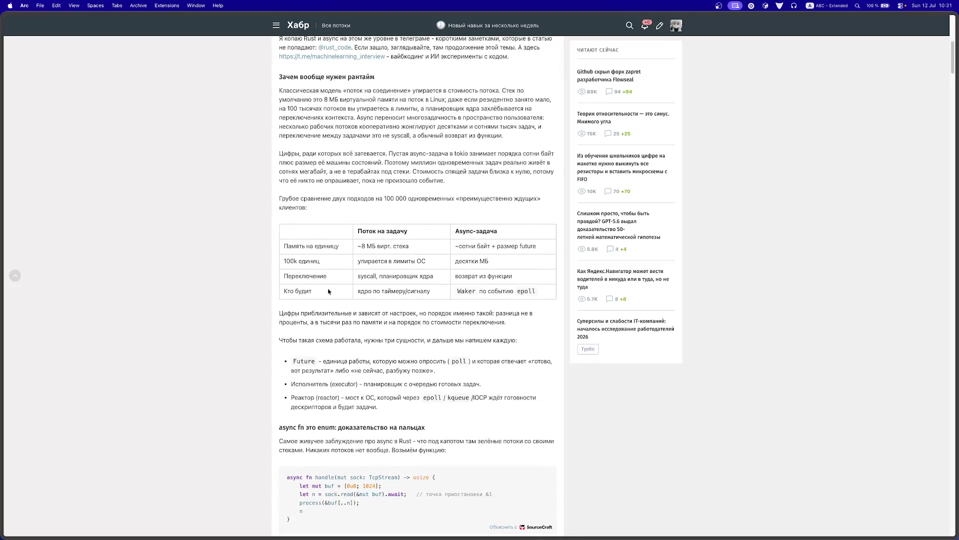
{"action": "scroll", "coordinate": [328, 290], "scroll_direction": "down", "scroll_amount": 1}
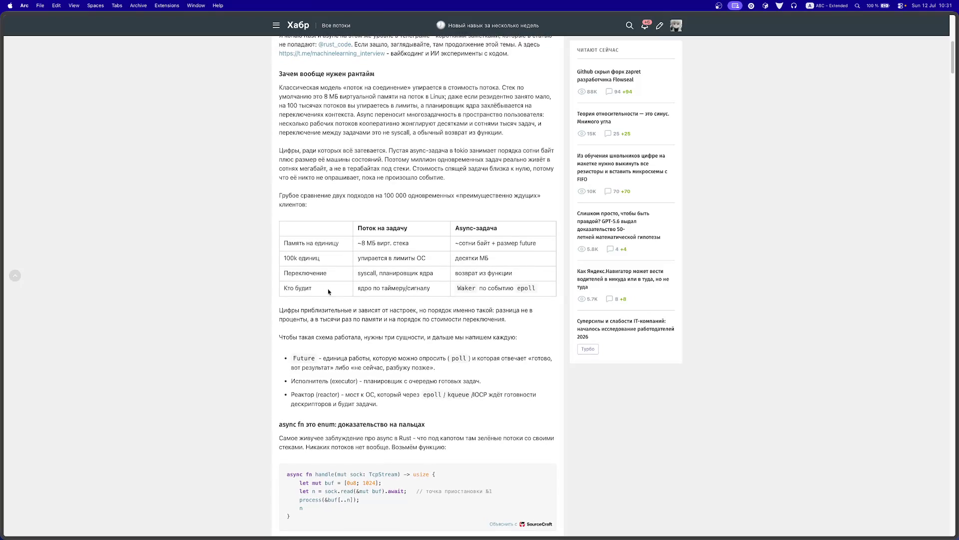
{"action": "scroll", "coordinate": [328, 291], "scroll_direction": "down", "scroll_amount": 1}
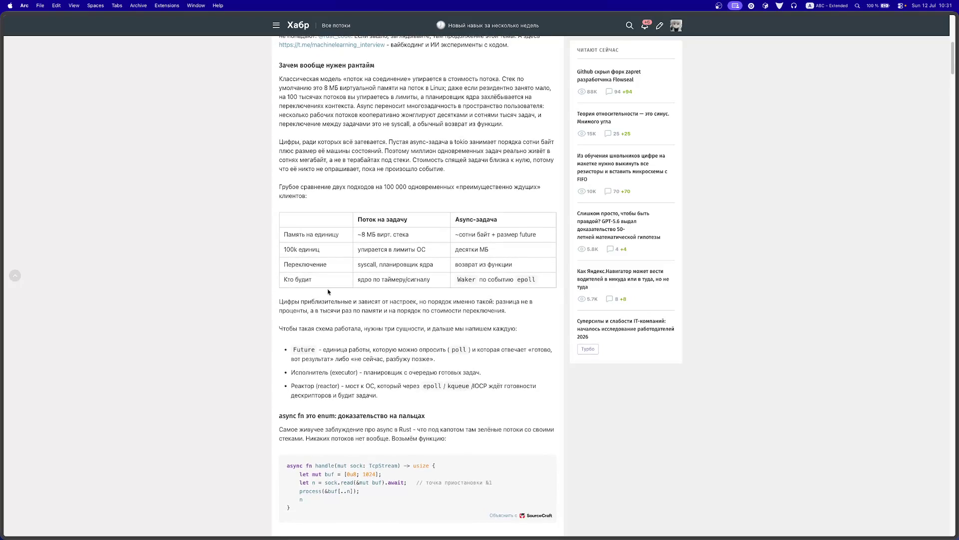
{"action": "scroll", "coordinate": [363, 347], "scroll_direction": "down", "scroll_amount": 5}
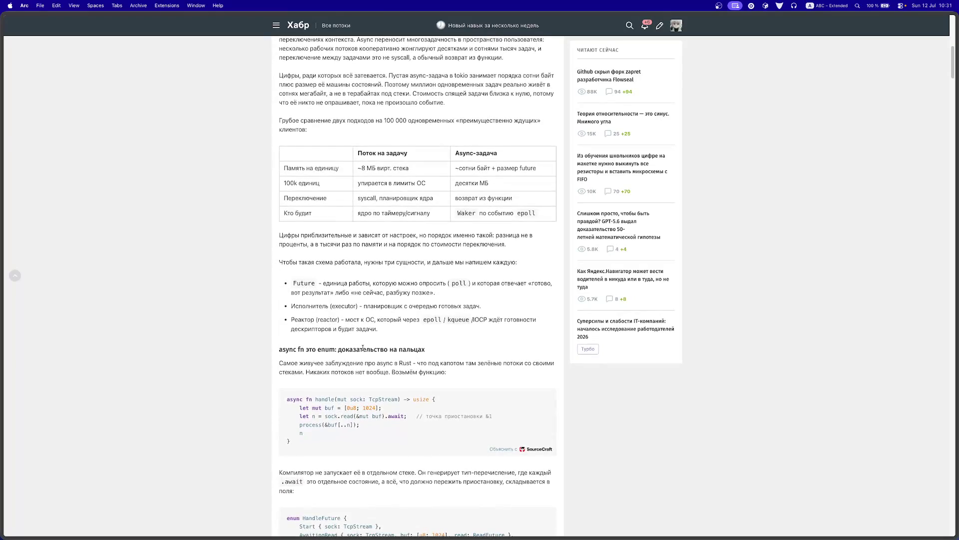
{"action": "scroll", "coordinate": [363, 347], "scroll_direction": "down", "scroll_amount": 2}
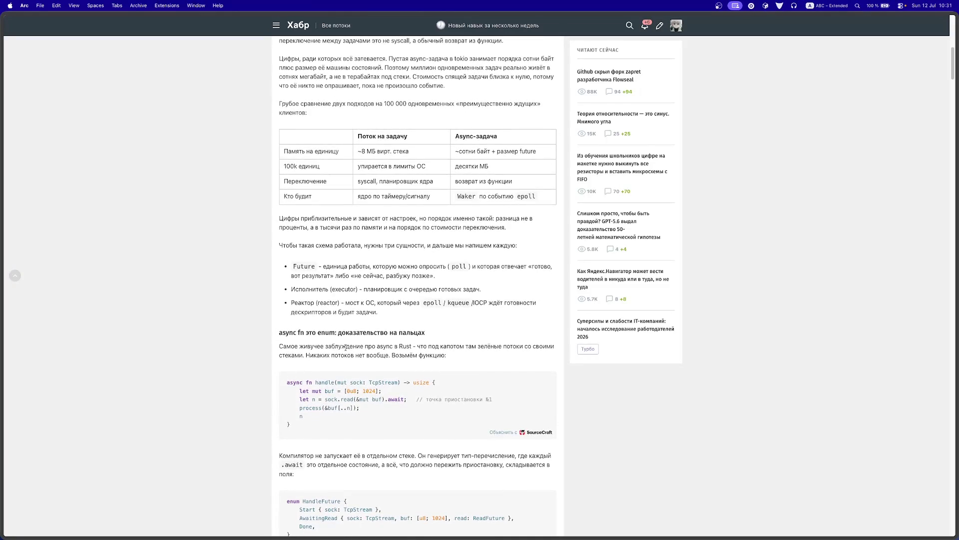
{"action": "scroll", "coordinate": [345, 347], "scroll_direction": "down", "scroll_amount": 1}
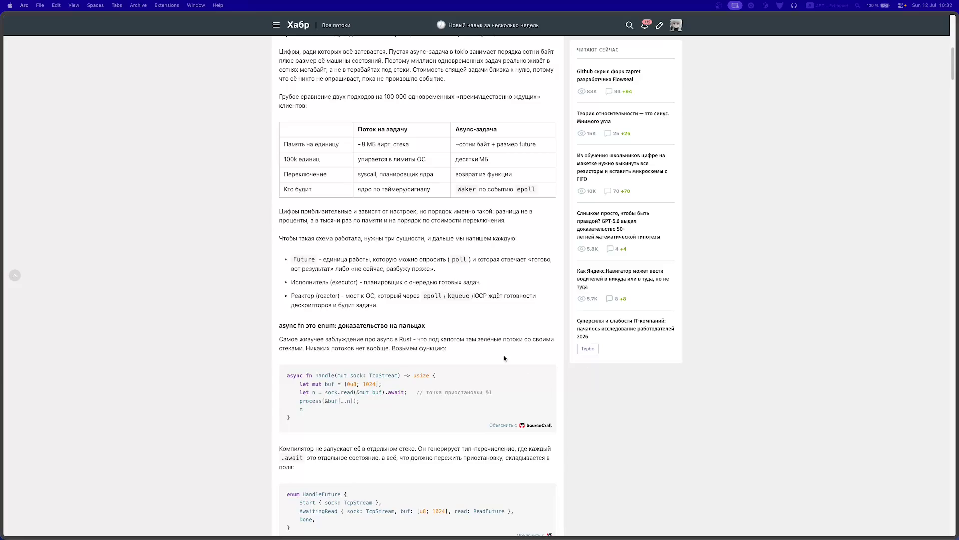
Step: Highlight the phrase about green threads under the hood and read on through the first Кубик sections
{"action": "left_click_drag", "start_coordinate": [416, 339], "coordinate": [497, 341]}
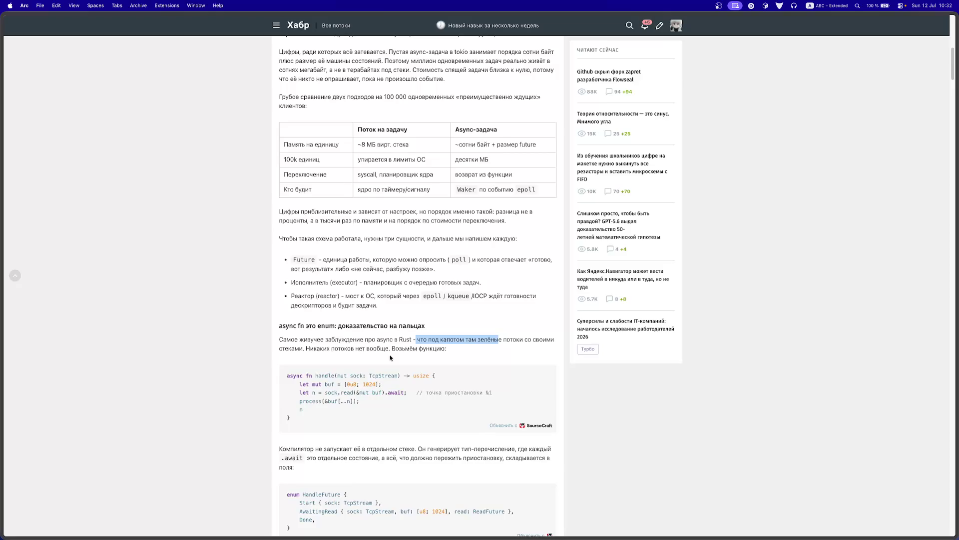
{"action": "scroll", "coordinate": [425, 403], "scroll_direction": "down", "scroll_amount": 3}
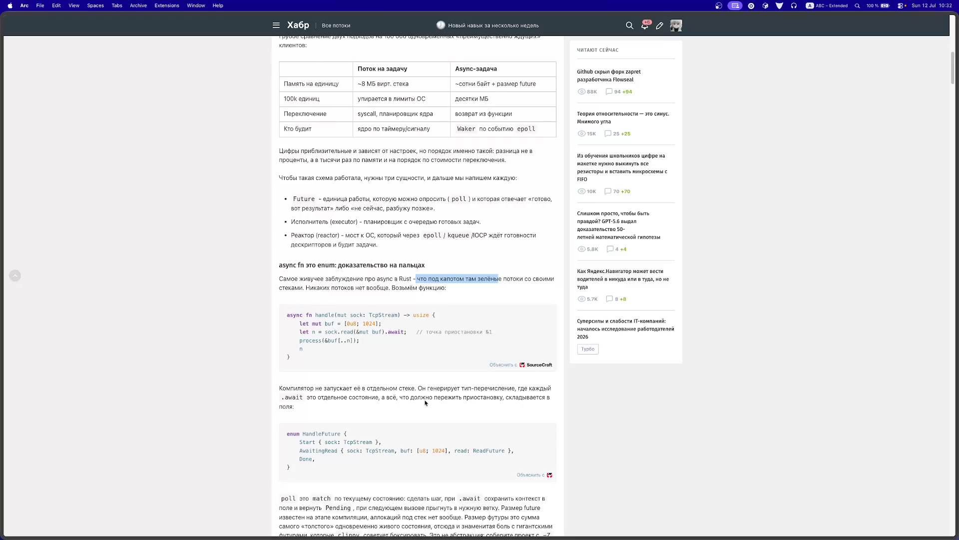
{"action": "scroll", "coordinate": [426, 402], "scroll_direction": "down", "scroll_amount": 8}
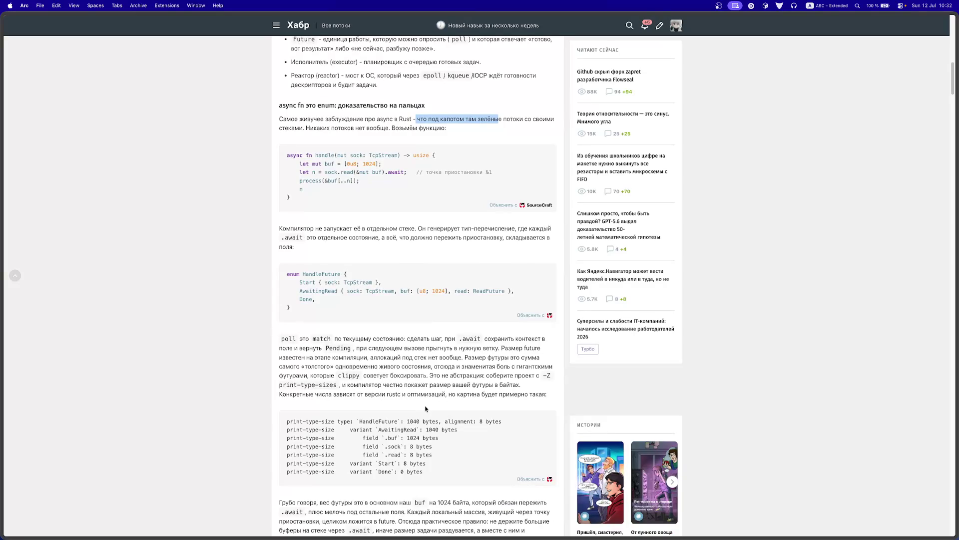
{"action": "scroll", "coordinate": [425, 408], "scroll_direction": "down", "scroll_amount": 18}
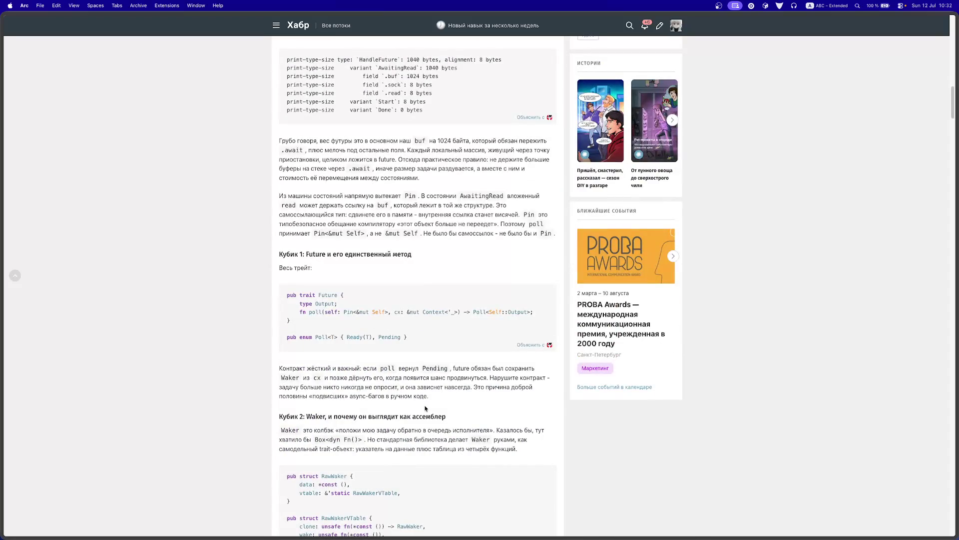
{"action": "scroll", "coordinate": [425, 408], "scroll_direction": "down", "scroll_amount": 5}
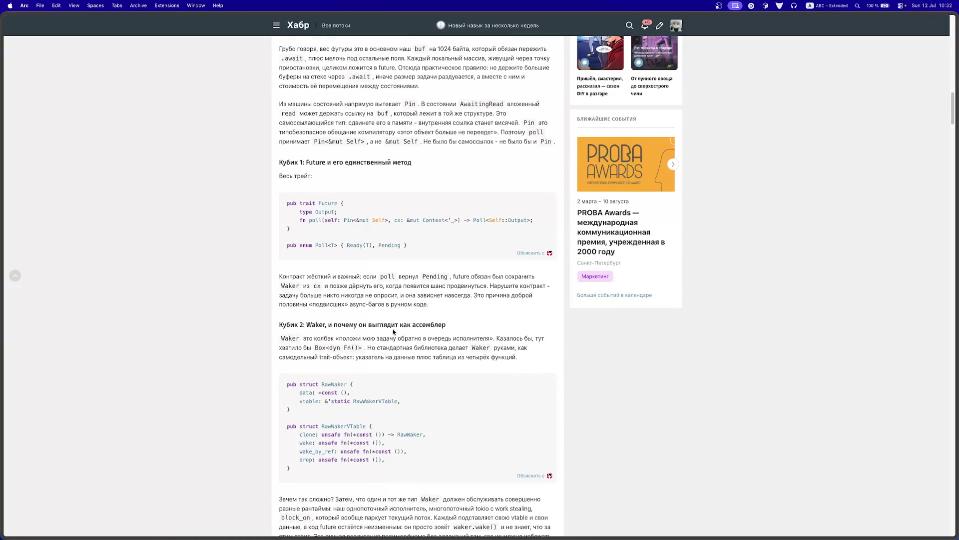
{"action": "scroll", "coordinate": [415, 343], "scroll_direction": "down", "scroll_amount": 1}
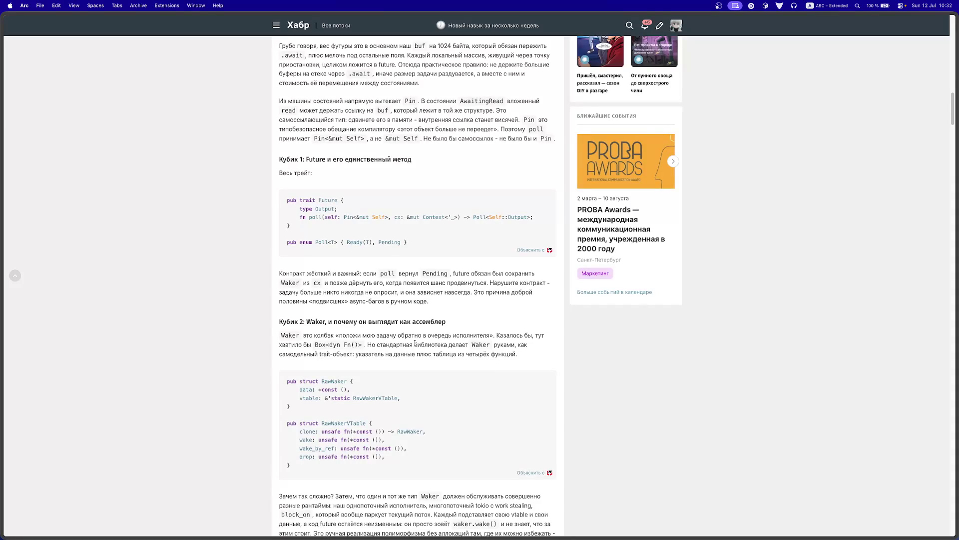
{"action": "scroll", "coordinate": [415, 343], "scroll_direction": "down", "scroll_amount": 1}
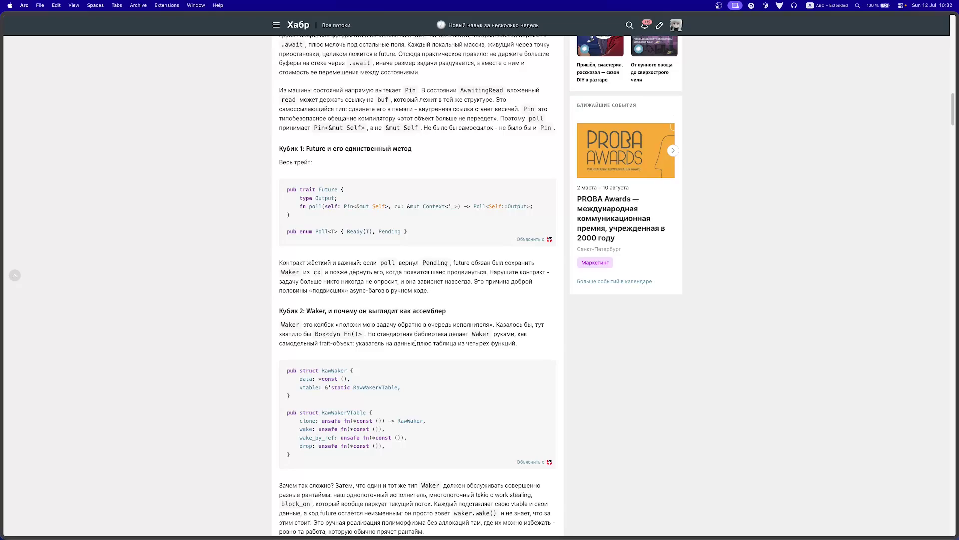
{"action": "scroll", "coordinate": [415, 344], "scroll_direction": "down", "scroll_amount": 3}
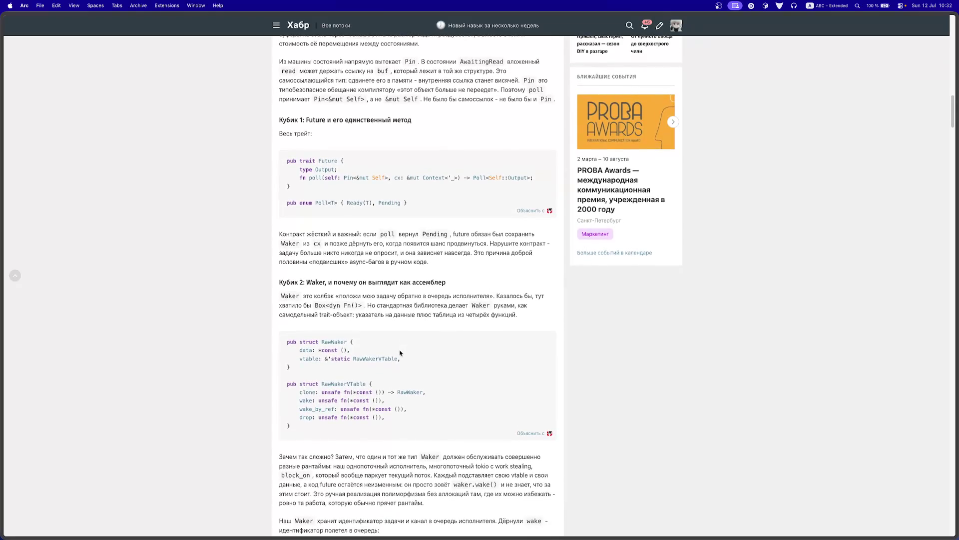
{"action": "scroll", "coordinate": [400, 353], "scroll_direction": "down", "scroll_amount": 3}
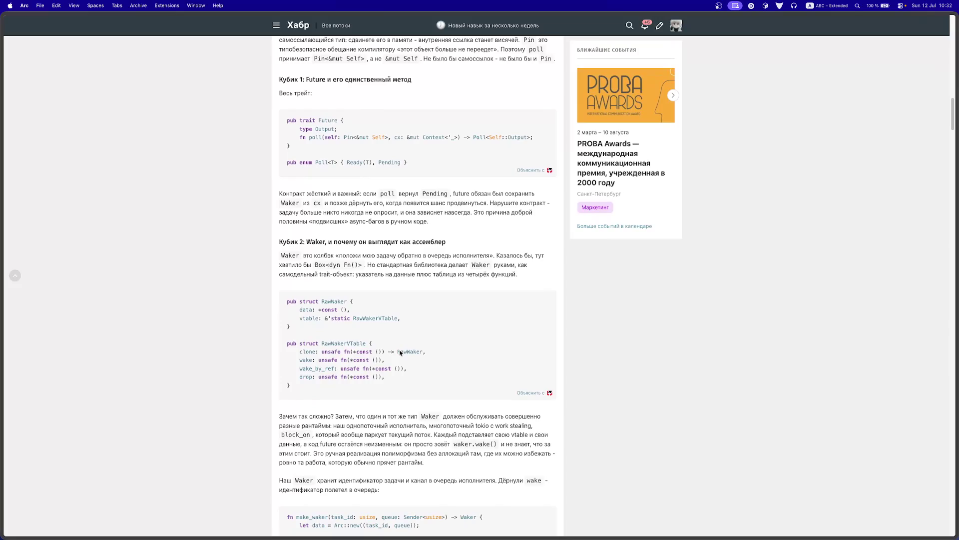
{"action": "scroll", "coordinate": [399, 351], "scroll_direction": "down", "scroll_amount": 4}
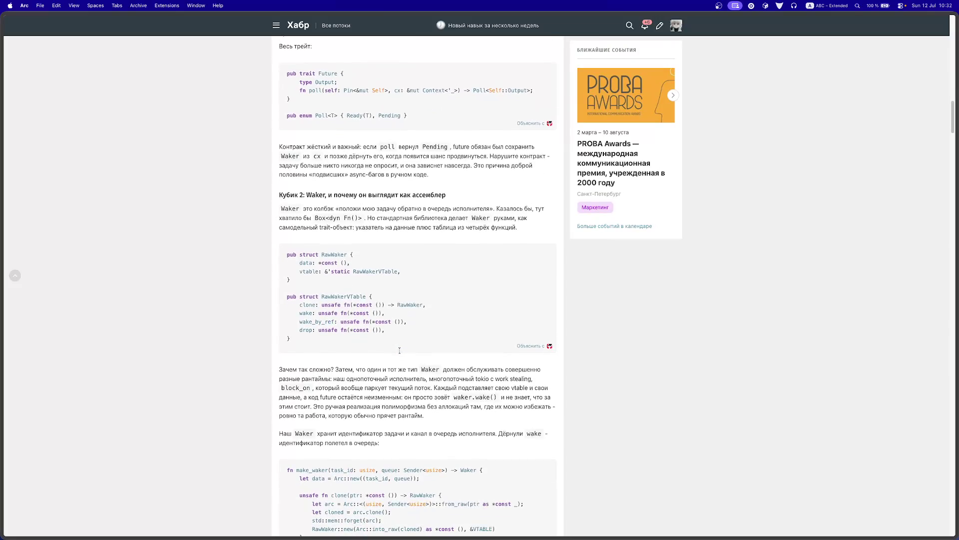
Step: Select a passage, then read on to the 'Вся картина одной схемой' diagram and 'Собираем рабочий пример целиком'
{"action": "left_click_drag", "start_coordinate": [361, 388], "coordinate": [477, 400]}
{"action": "scroll", "coordinate": [477, 395], "scroll_direction": "down", "scroll_amount": 10}
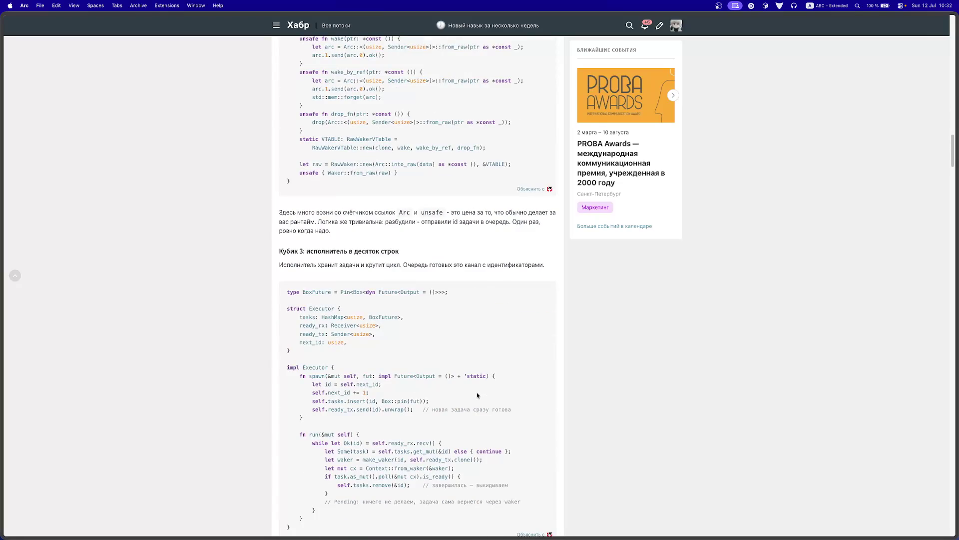
{"action": "scroll", "coordinate": [477, 396], "scroll_direction": "down", "scroll_amount": 5}
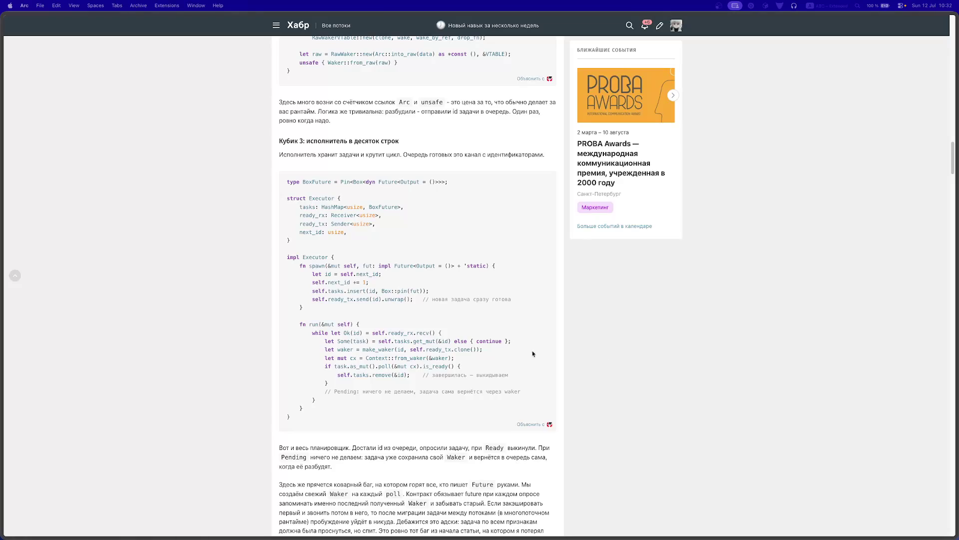
{"action": "scroll", "coordinate": [350, 325], "scroll_direction": "down", "scroll_amount": 5}
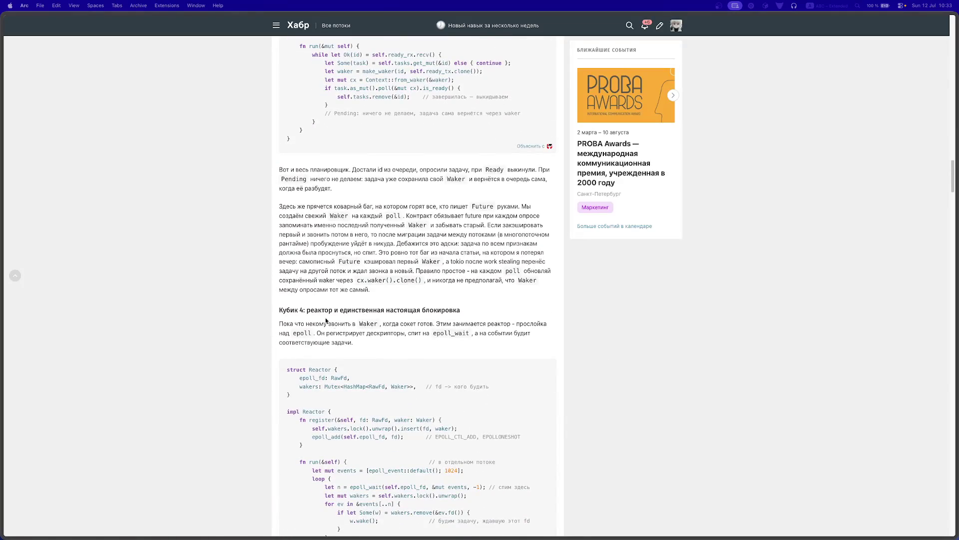
{"action": "scroll", "coordinate": [344, 312], "scroll_direction": "down", "scroll_amount": 2}
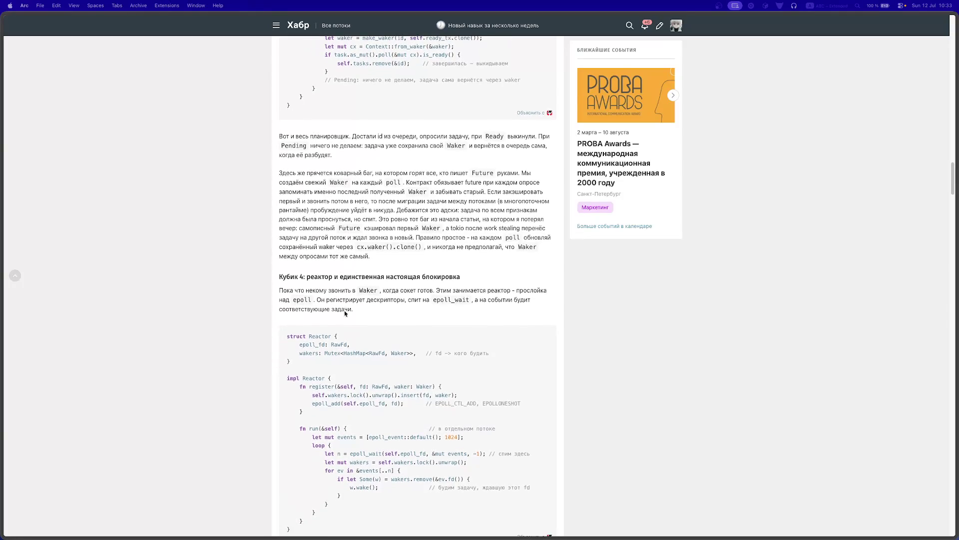
{"action": "scroll", "coordinate": [360, 287], "scroll_direction": "down", "scroll_amount": 5}
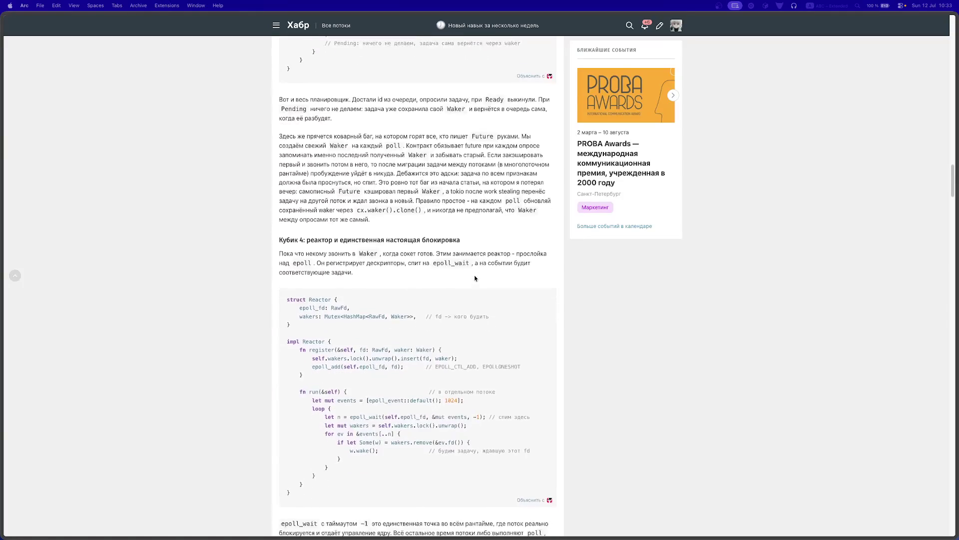
{"action": "scroll", "coordinate": [440, 278], "scroll_direction": "down", "scroll_amount": 2}
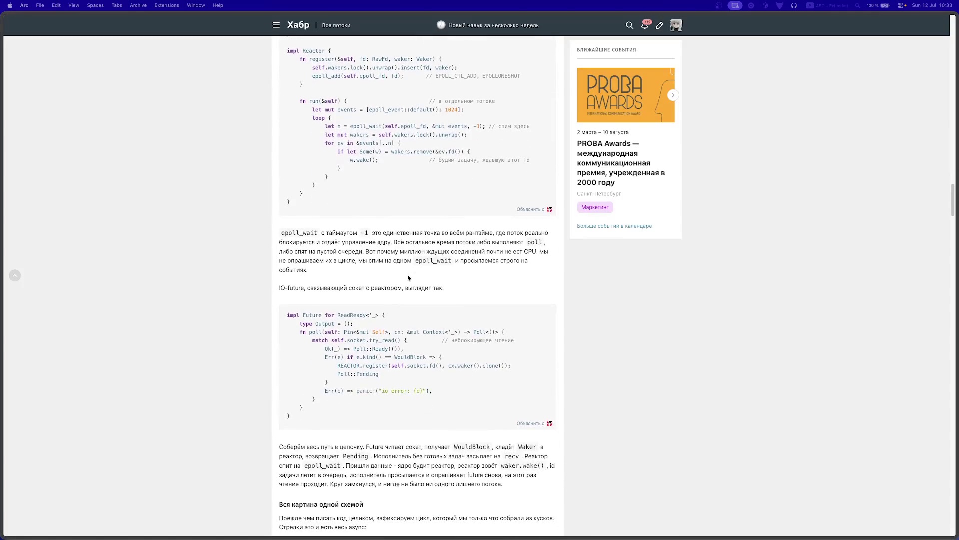
{"action": "scroll", "coordinate": [407, 277], "scroll_direction": "down", "scroll_amount": 5}
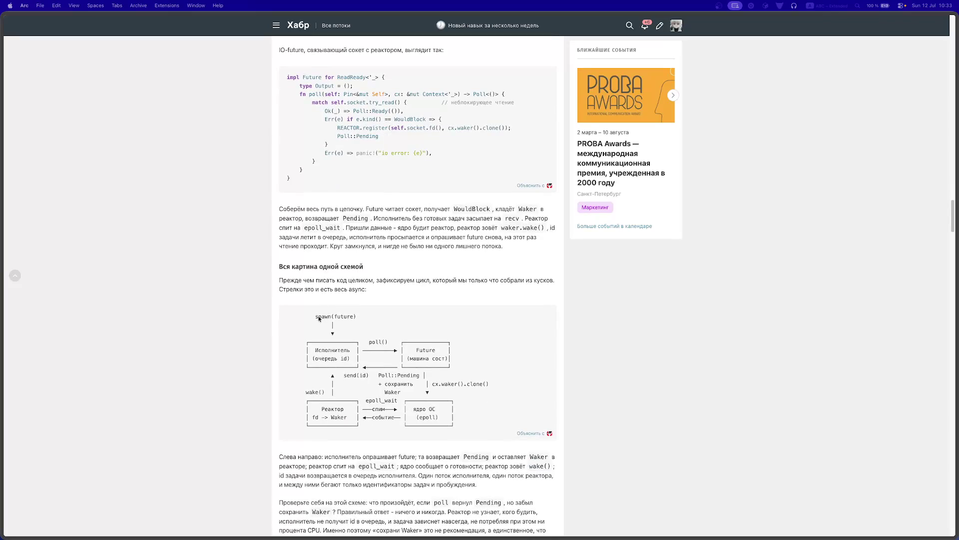
{"action": "scroll", "coordinate": [301, 376], "scroll_direction": "down", "scroll_amount": 5}
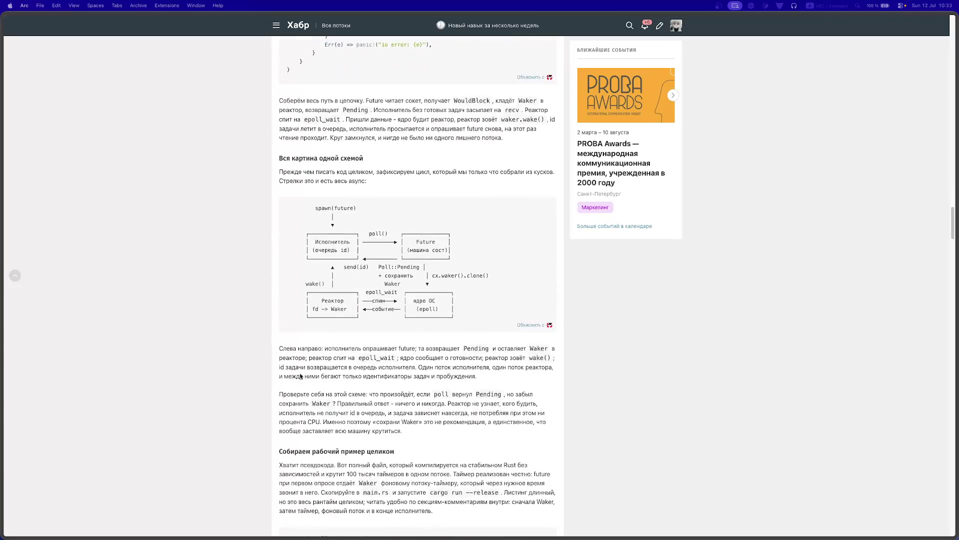
{"action": "scroll", "coordinate": [301, 375], "scroll_direction": "down", "scroll_amount": 5}
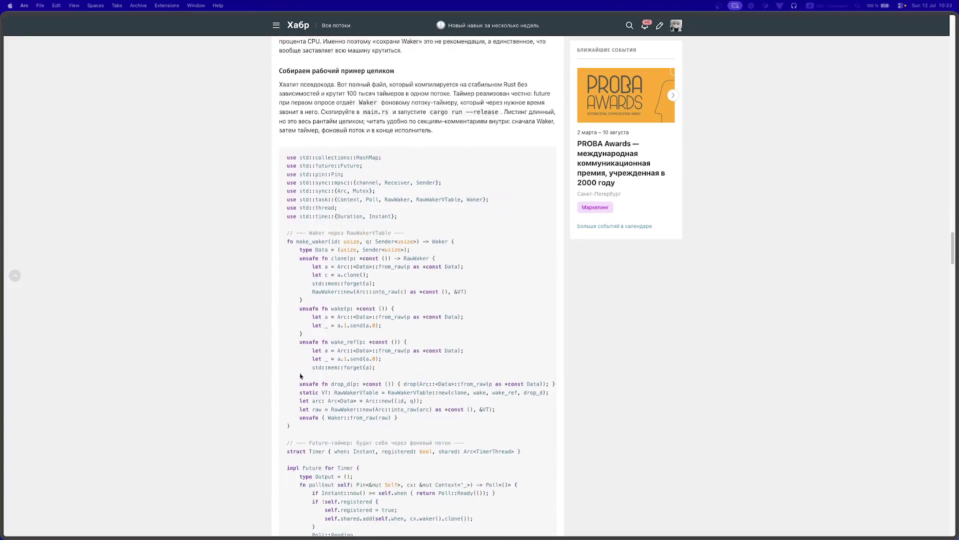
Step: Read through the full timer example's code listings in the async runtime article
{"action": "scroll", "coordinate": [300, 376], "scroll_direction": "down", "scroll_amount": 15}
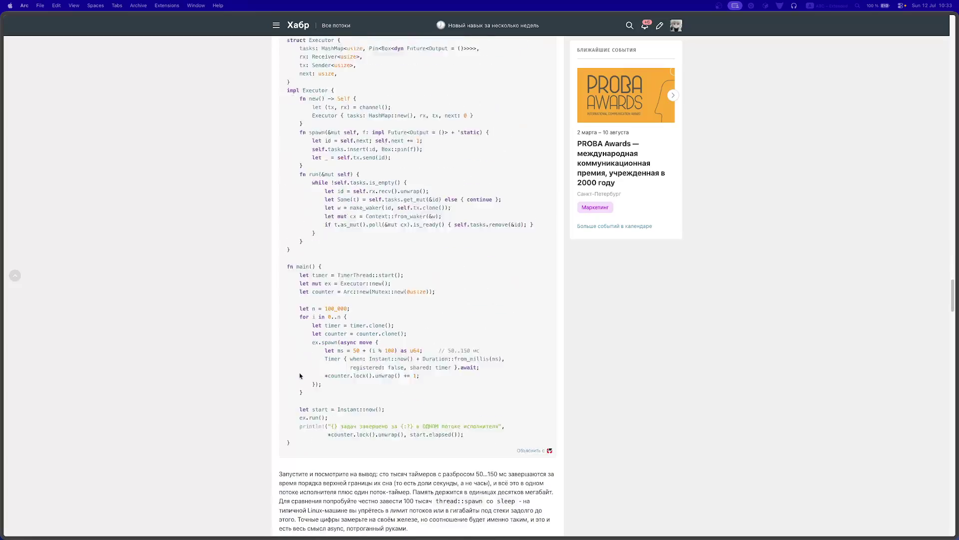
{"action": "scroll", "coordinate": [300, 376], "scroll_direction": "down", "scroll_amount": 10}
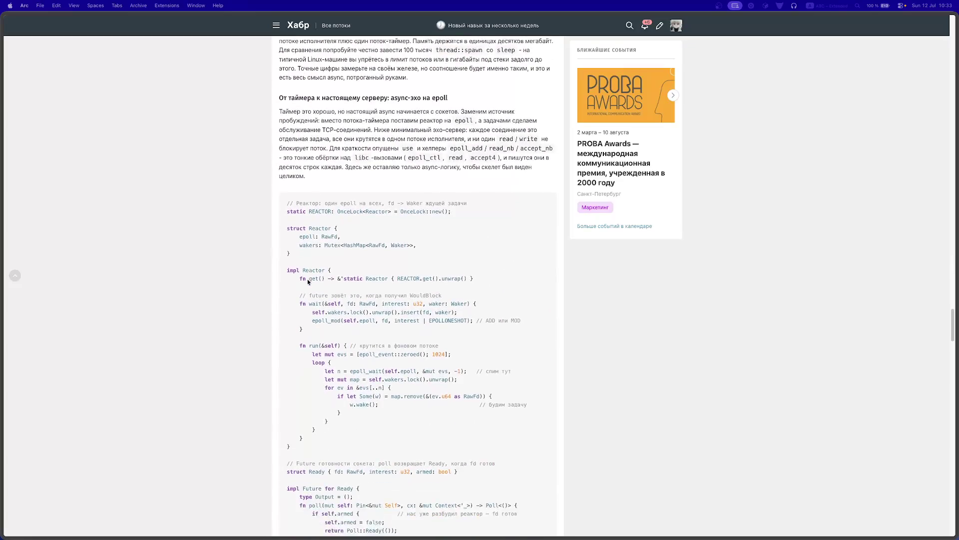
{"action": "scroll", "coordinate": [308, 282], "scroll_direction": "down", "scroll_amount": 3}
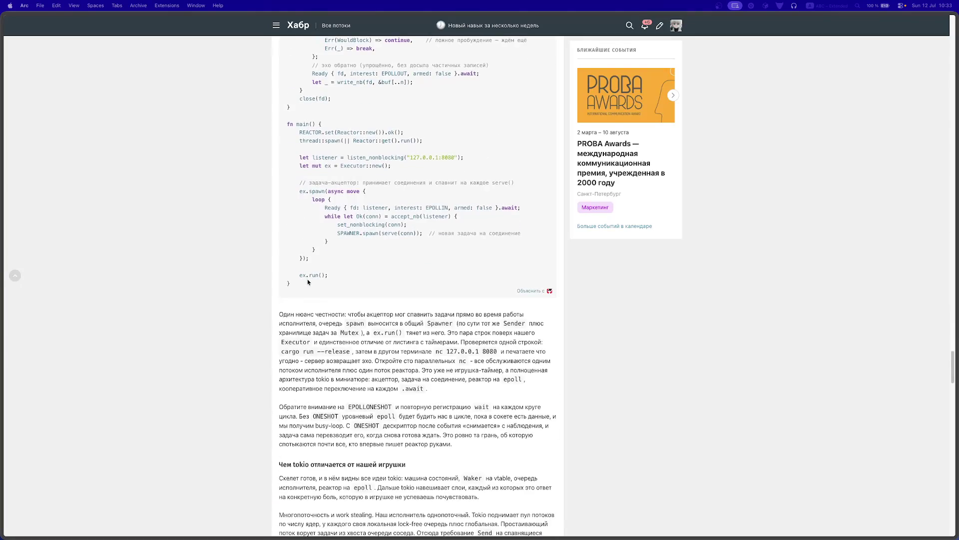
{"action": "scroll", "coordinate": [307, 282], "scroll_direction": "down", "scroll_amount": 2}
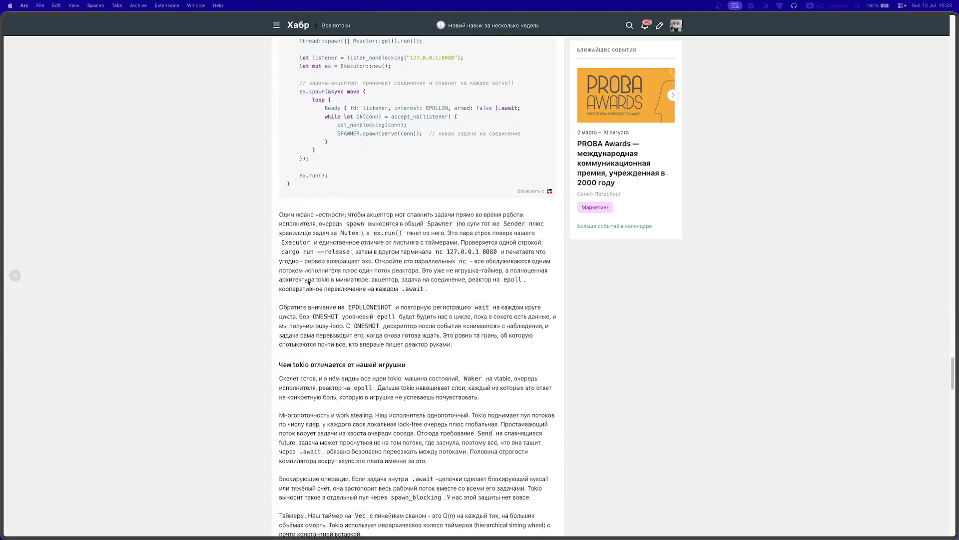
{"action": "scroll", "coordinate": [307, 282], "scroll_direction": "down", "scroll_amount": 1}
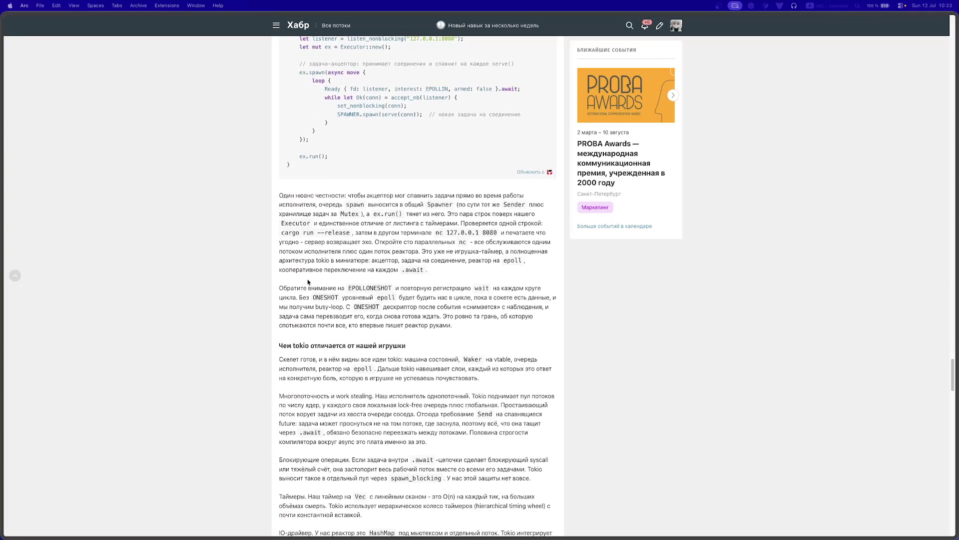
{"action": "scroll", "coordinate": [308, 282], "scroll_direction": "down", "scroll_amount": 1}
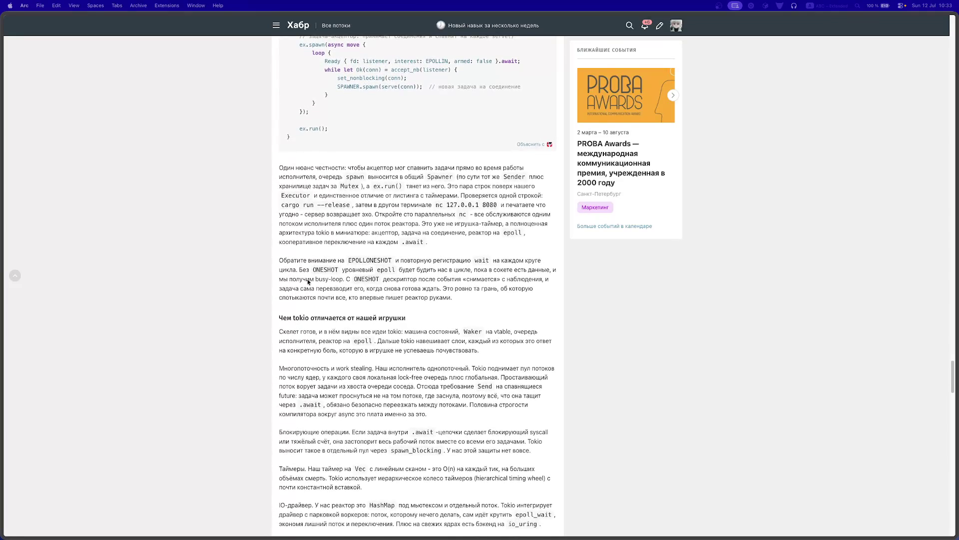
{"action": "scroll", "coordinate": [308, 282], "scroll_direction": "down", "scroll_amount": 4}
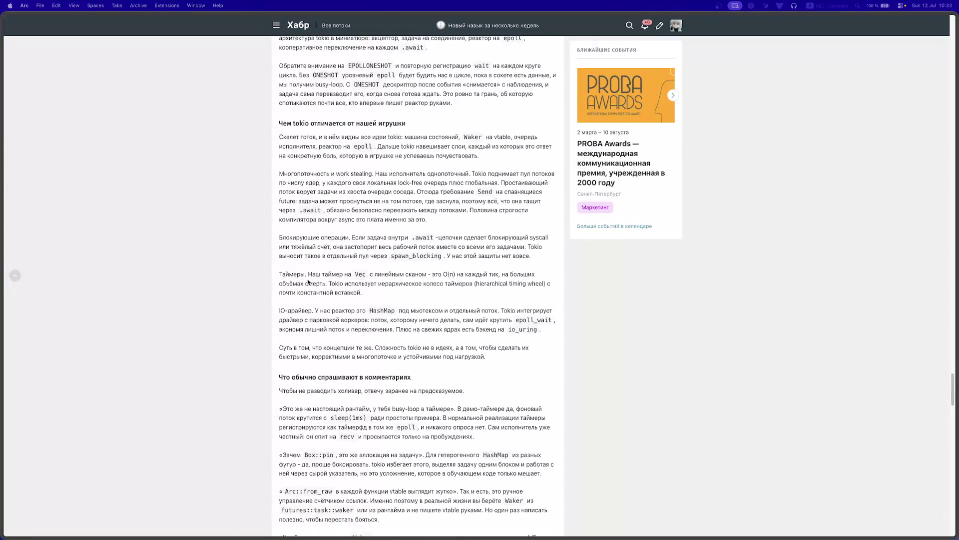
{"action": "scroll", "coordinate": [308, 282], "scroll_direction": "down", "scroll_amount": 1}
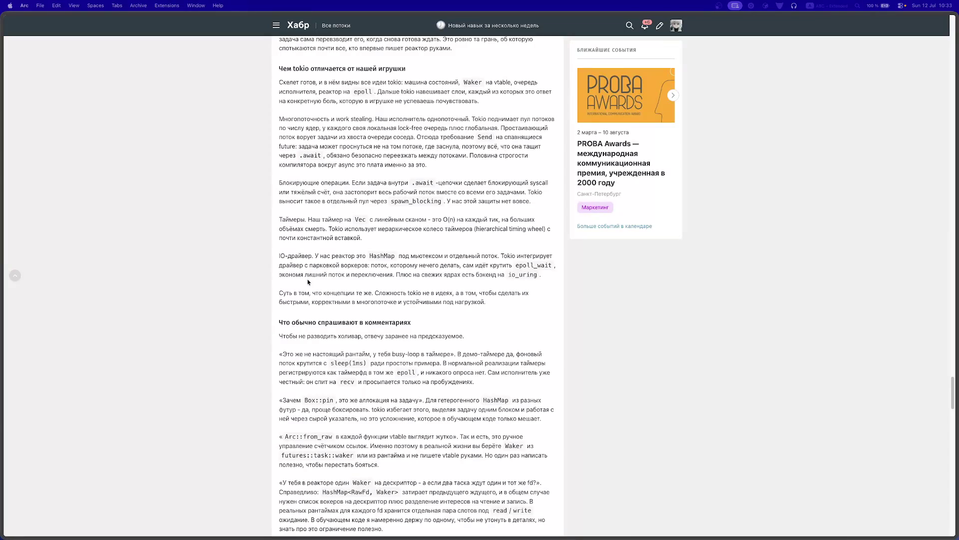
{"action": "scroll", "coordinate": [308, 281], "scroll_direction": "down", "scroll_amount": 1}
Step: Reach the tags and single reader comment, then open the article on a million Rust coroutines
{"action": "scroll", "coordinate": [308, 281], "scroll_direction": "down", "scroll_amount": 2}
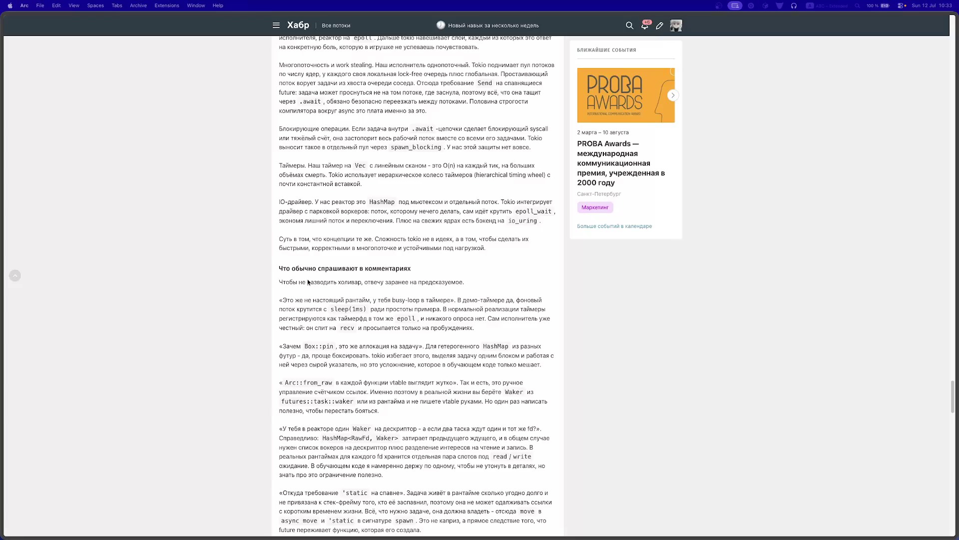
{"action": "scroll", "coordinate": [308, 282], "scroll_direction": "down", "scroll_amount": 7}
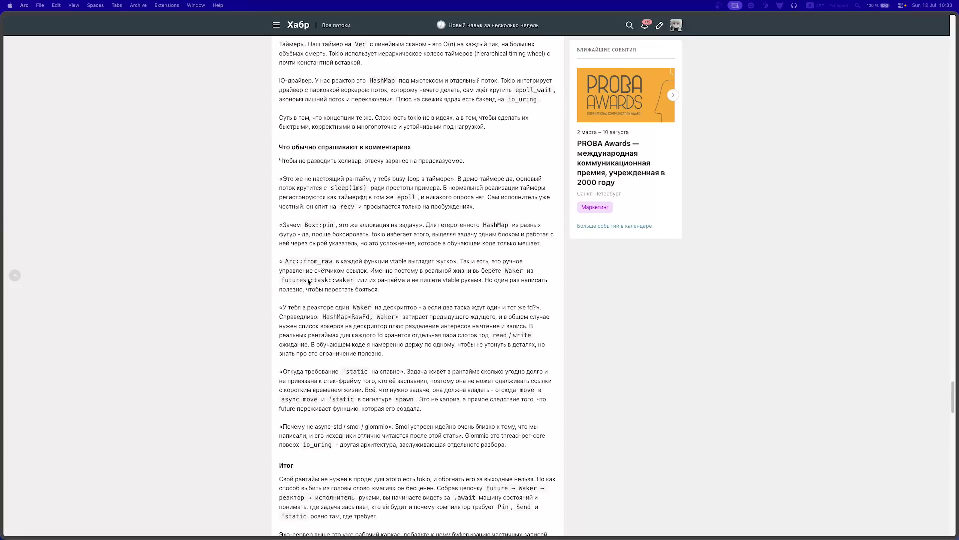
{"action": "scroll", "coordinate": [308, 282], "scroll_direction": "down", "scroll_amount": 20}
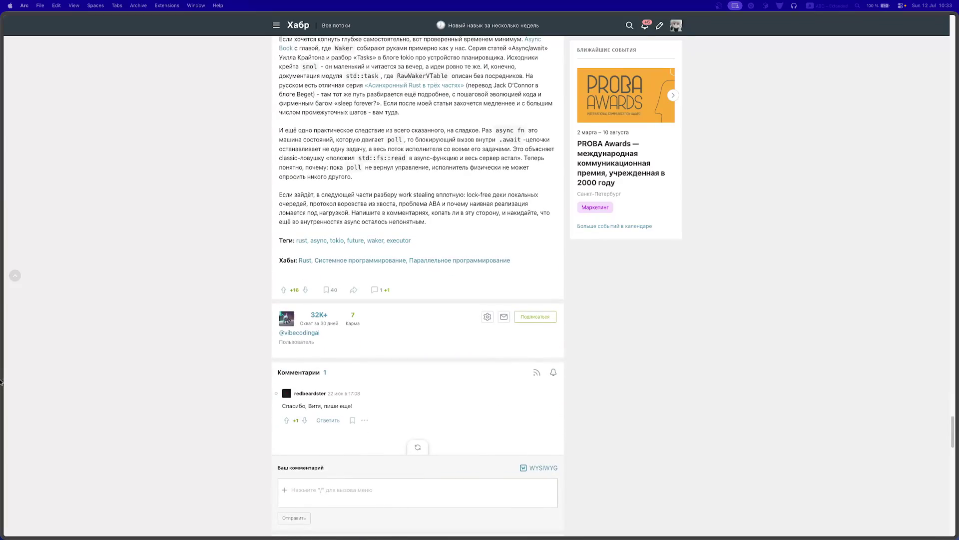
{"action": "mouse_move", "coordinate": [2, 270]}
{"action": "left_click", "coordinate": [50, 159]}
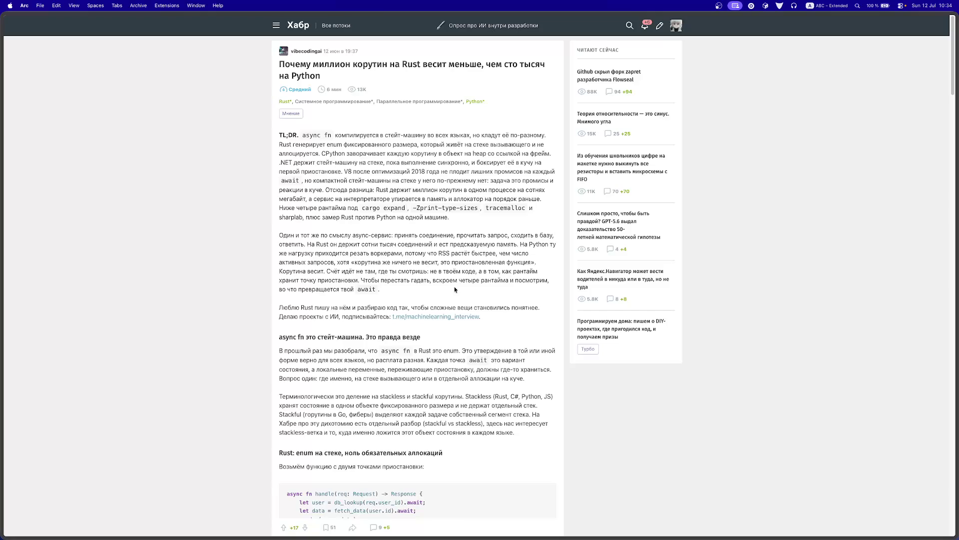
Step: Read the coroutine article past the 100k-coroutine table (Python ~45–50 MB) to the C# (.NET) section
{"action": "scroll", "coordinate": [440, 345], "scroll_direction": "down", "scroll_amount": 2}
{"action": "scroll", "coordinate": [439, 344], "scroll_direction": "down", "scroll_amount": 3}
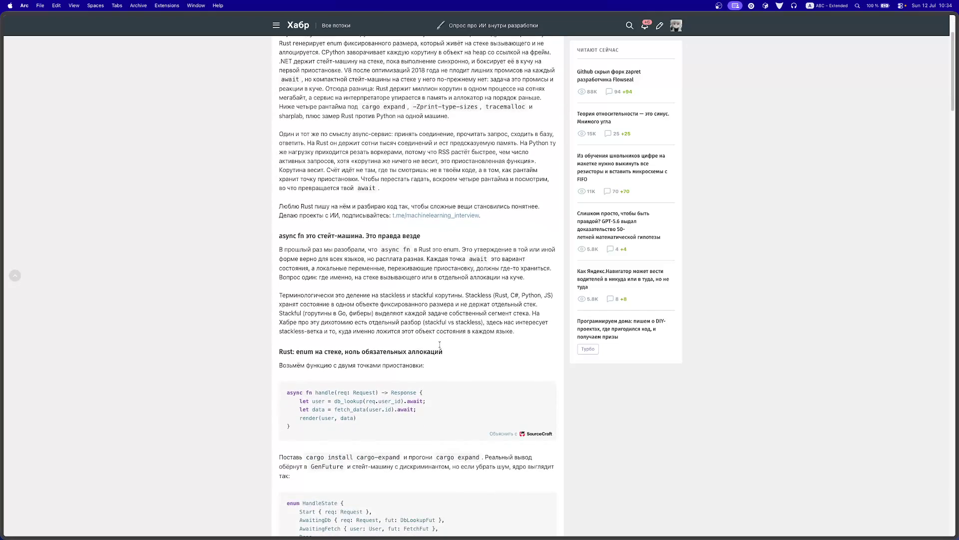
{"action": "scroll", "coordinate": [440, 346], "scroll_direction": "down", "scroll_amount": 2}
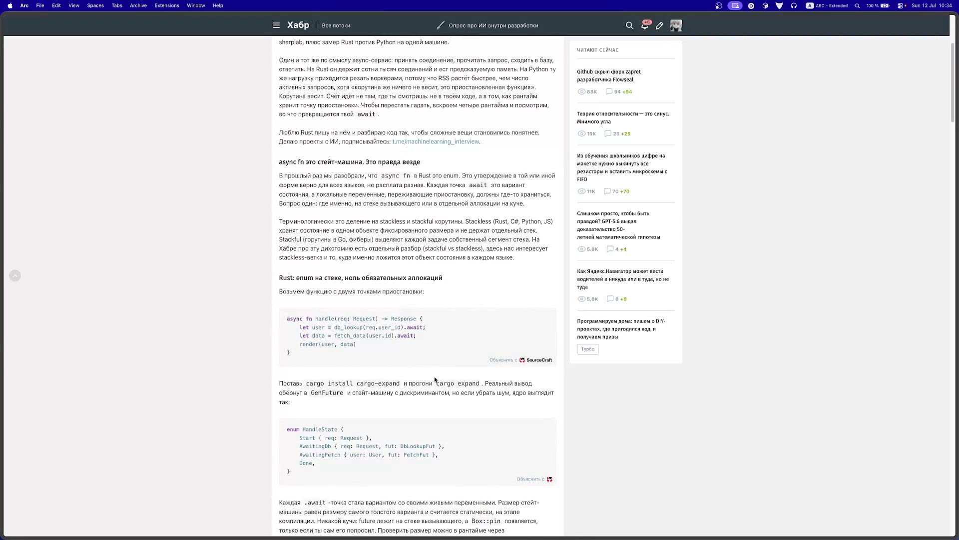
{"action": "scroll", "coordinate": [446, 377], "scroll_direction": "down", "scroll_amount": 2}
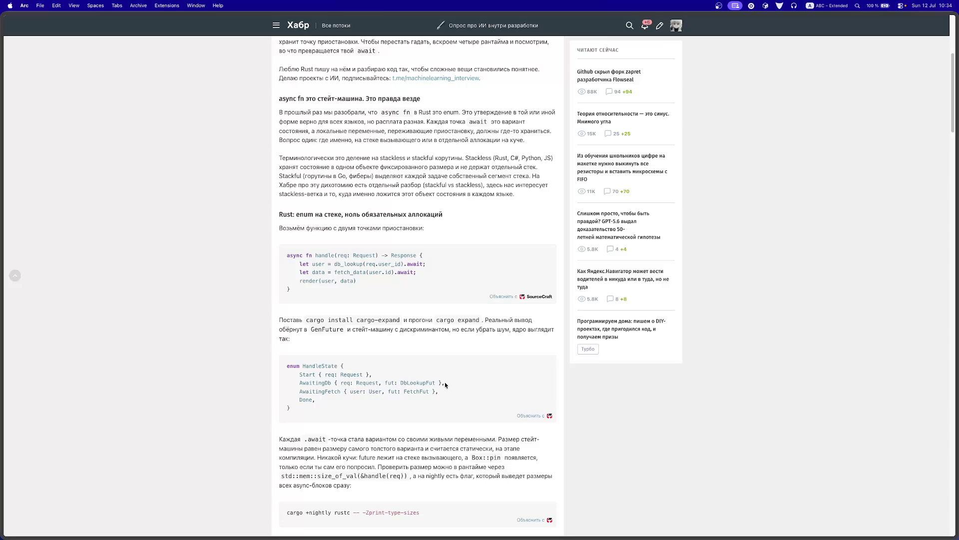
{"action": "scroll", "coordinate": [444, 382], "scroll_direction": "down", "scroll_amount": 3}
{"action": "scroll", "coordinate": [463, 301], "scroll_direction": "down", "scroll_amount": 1}
{"action": "scroll", "coordinate": [460, 302], "scroll_direction": "down", "scroll_amount": 6}
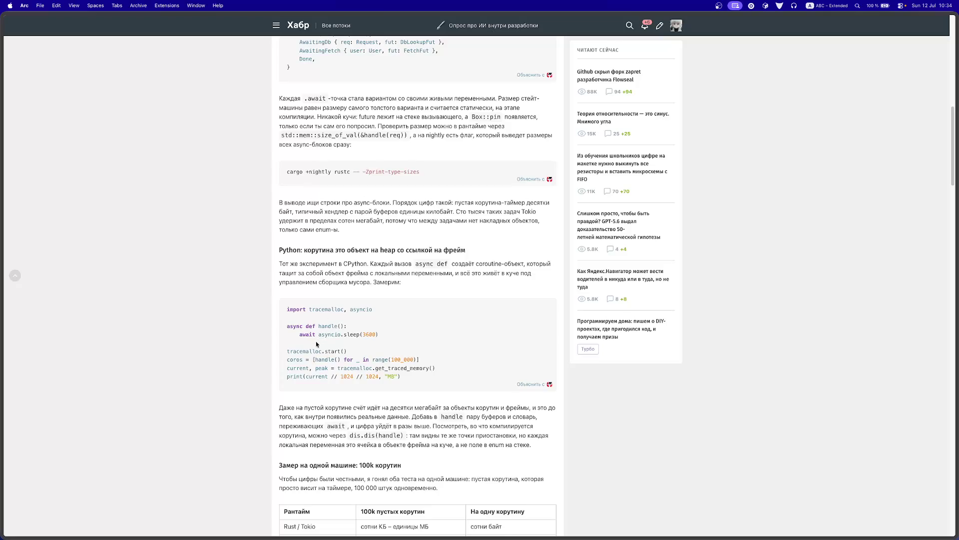
{"action": "scroll", "coordinate": [314, 350], "scroll_direction": "down", "scroll_amount": 5}
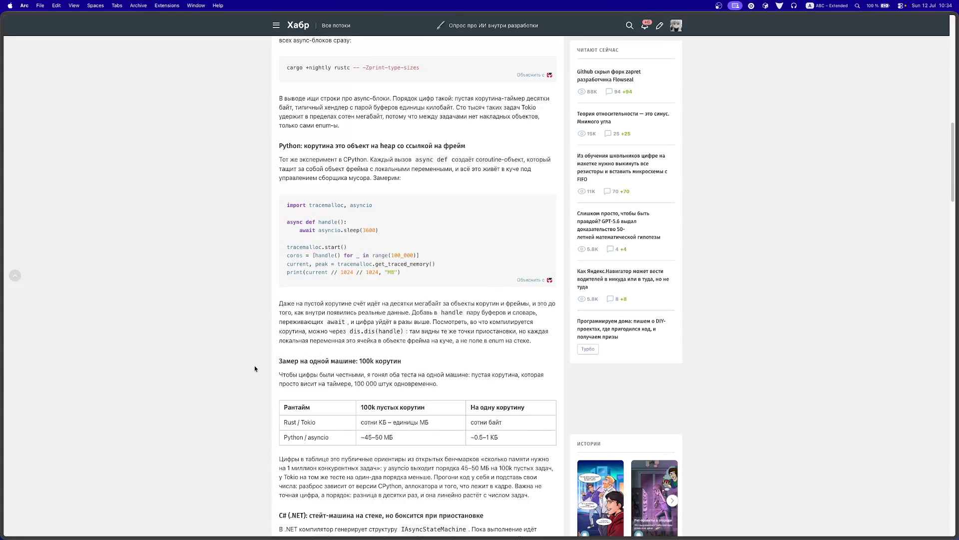
{"action": "scroll", "coordinate": [255, 369], "scroll_direction": "down", "scroll_amount": 5}
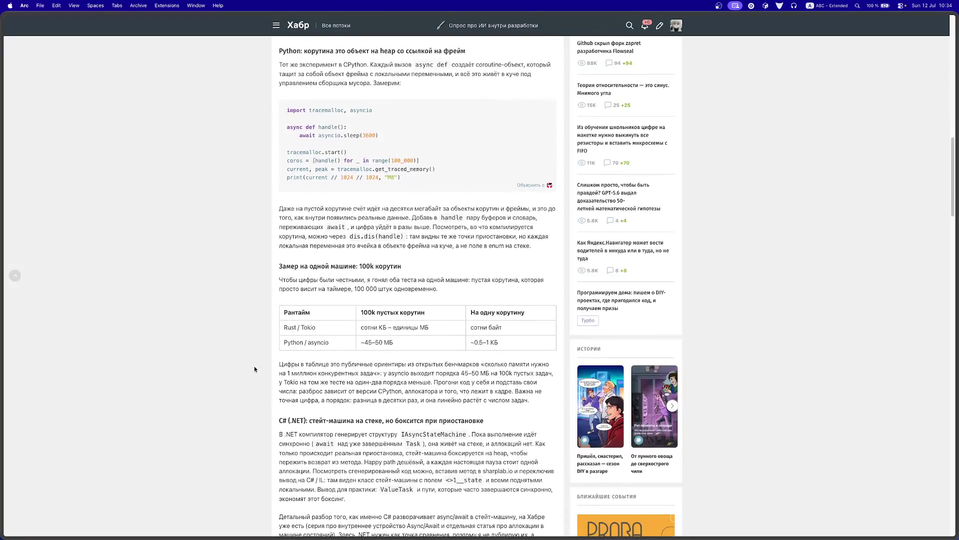
Step: Read the C# and JS sections of the coroutine-memory article
{"action": "scroll", "coordinate": [259, 369], "scroll_direction": "down", "scroll_amount": 2}
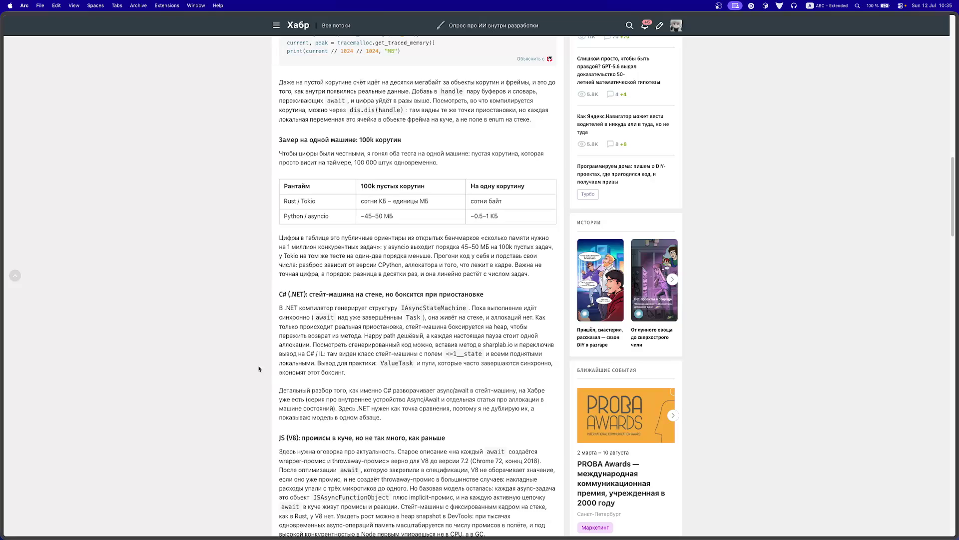
{"action": "scroll", "coordinate": [313, 433], "scroll_direction": "down", "scroll_amount": 1}
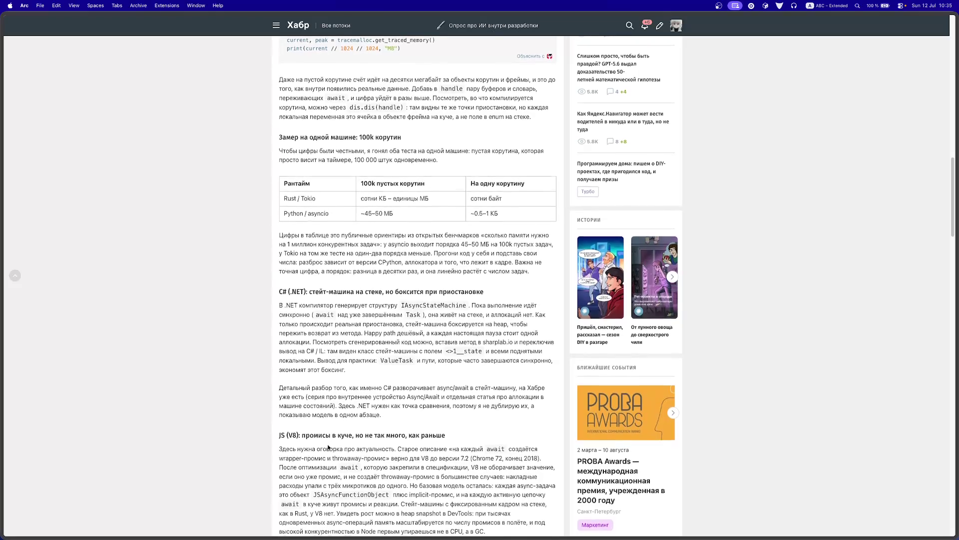
{"action": "scroll", "coordinate": [328, 443], "scroll_direction": "down", "scroll_amount": 2}
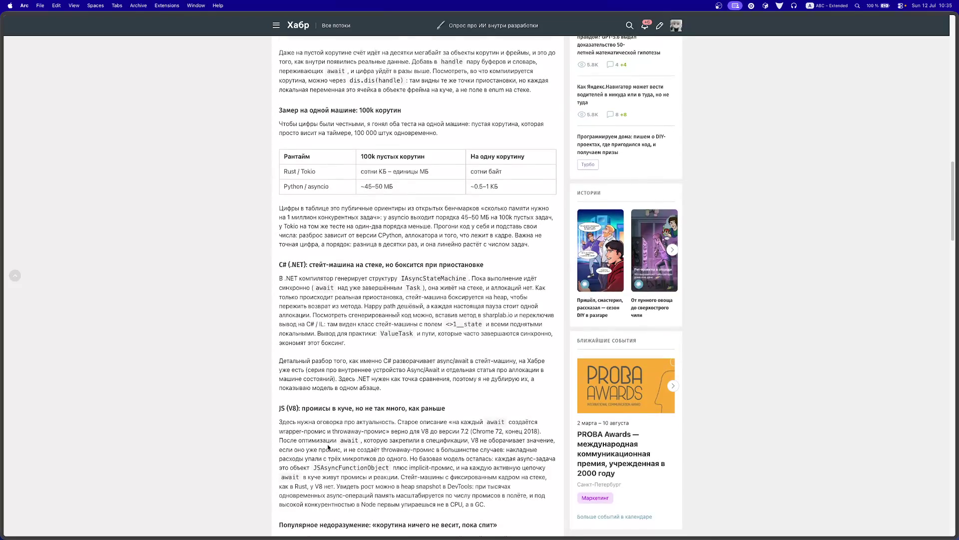
{"action": "scroll", "coordinate": [328, 446], "scroll_direction": "down", "scroll_amount": 1}
{"action": "scroll", "coordinate": [327, 443], "scroll_direction": "down", "scroll_amount": 5}
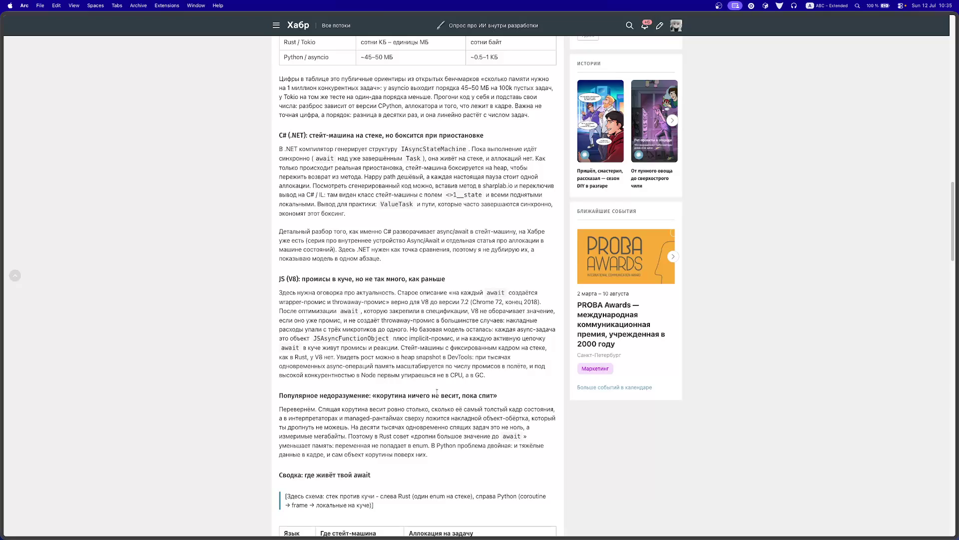
{"action": "scroll", "coordinate": [440, 392], "scroll_direction": "down", "scroll_amount": 3}
{"action": "scroll", "coordinate": [410, 380], "scroll_direction": "down", "scroll_amount": 2}
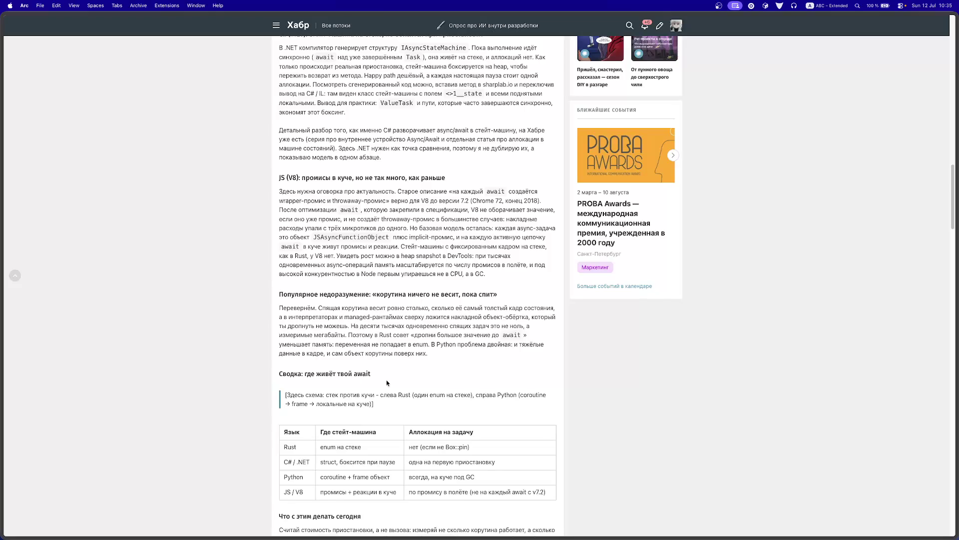
Step: Finish at the 'Сводка' table, 'Финальная мысль' and tags, then open '100 вопросов с собесов по Rust'
{"action": "scroll", "coordinate": [386, 382], "scroll_direction": "down", "scroll_amount": 3}
{"action": "scroll", "coordinate": [391, 382], "scroll_direction": "down", "scroll_amount": 5}
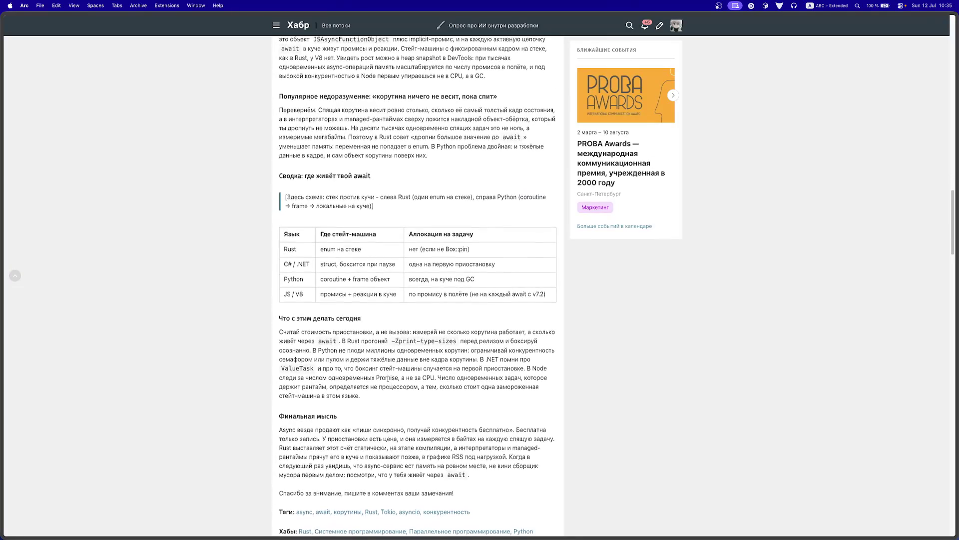
{"action": "scroll", "coordinate": [388, 379], "scroll_direction": "down", "scroll_amount": 2}
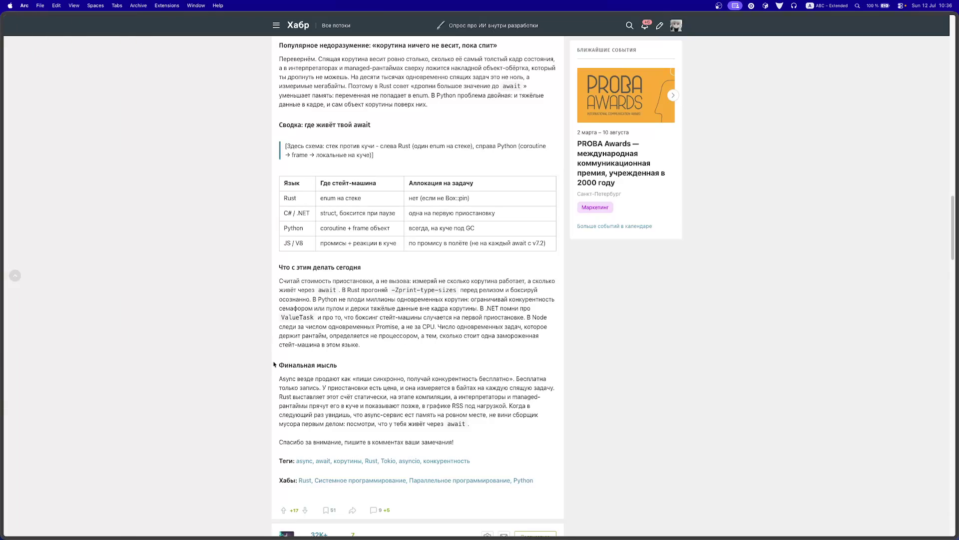
{"action": "mouse_move", "coordinate": [2, 250]}
{"action": "left_click", "coordinate": [42, 163]}
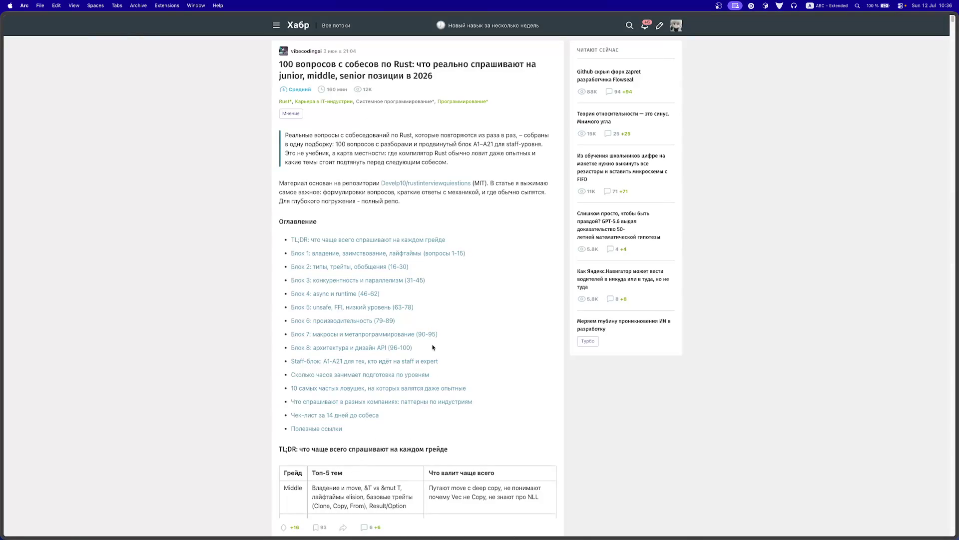
Step: Skim the start of the '100 вопросов с собесов по Rust' article
{"action": "scroll", "coordinate": [432, 347], "scroll_direction": "down", "scroll_amount": 2}
{"action": "scroll", "coordinate": [430, 349], "scroll_direction": "down", "scroll_amount": 4}
{"action": "scroll", "coordinate": [430, 349], "scroll_direction": "down", "scroll_amount": 9}
{"action": "scroll", "coordinate": [429, 347], "scroll_direction": "down", "scroll_amount": 1}
{"action": "scroll", "coordinate": [427, 350], "scroll_direction": "down", "scroll_amount": 3}
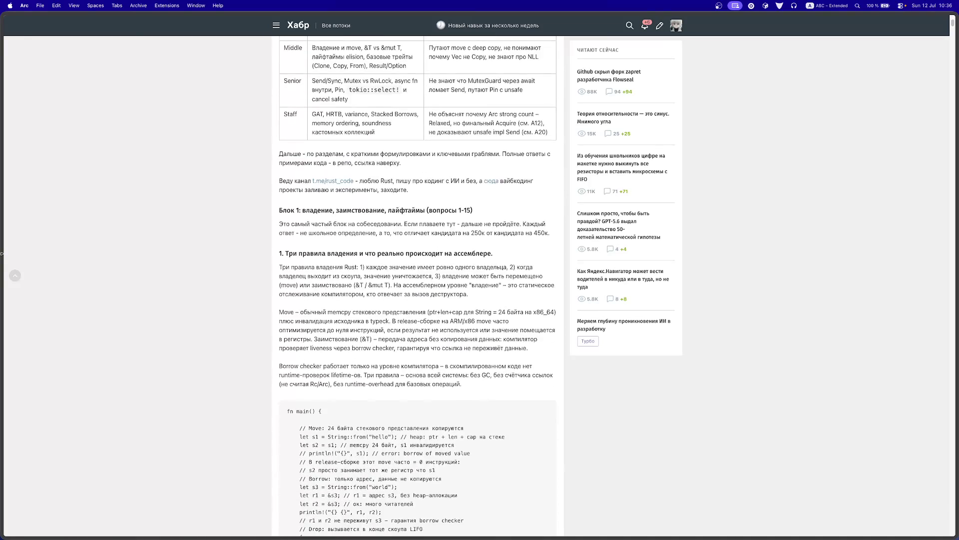
Step: Switch to the LLM-written unsafe Rust article and briefly select part of its opening sentence
{"action": "mouse_move", "coordinate": [2, 206]}
{"action": "left_click", "coordinate": [65, 178]}
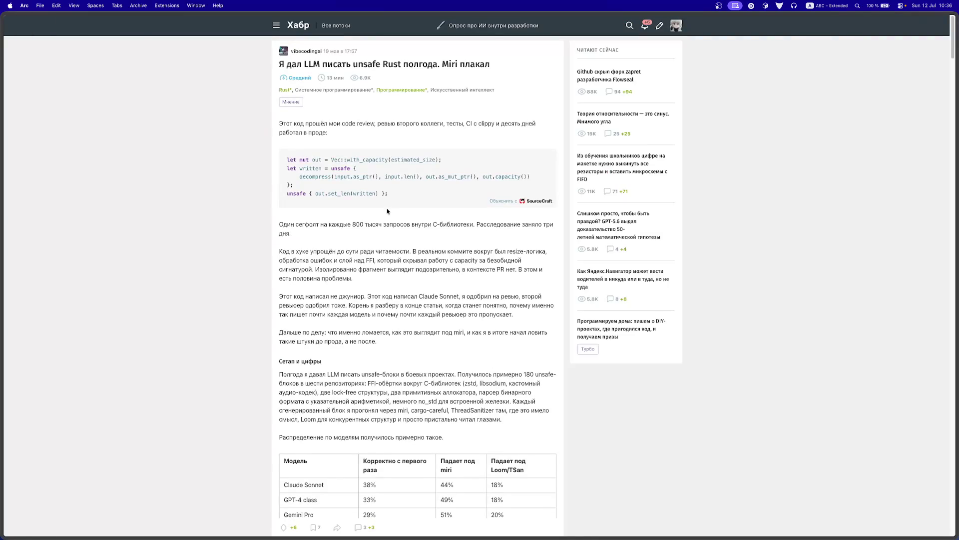
{"action": "scroll", "coordinate": [393, 310], "scroll_direction": "down", "scroll_amount": 2}
{"action": "scroll", "coordinate": [393, 309], "scroll_direction": "down", "scroll_amount": 7}
{"action": "scroll", "coordinate": [378, 327], "scroll_direction": "up", "scroll_amount": 3}
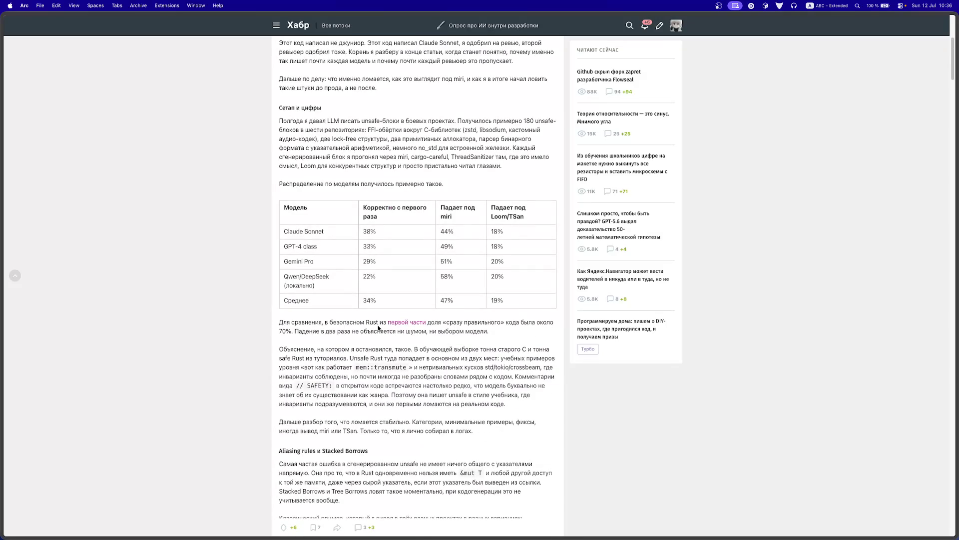
{"action": "scroll", "coordinate": [378, 327], "scroll_direction": "up", "scroll_amount": 5}
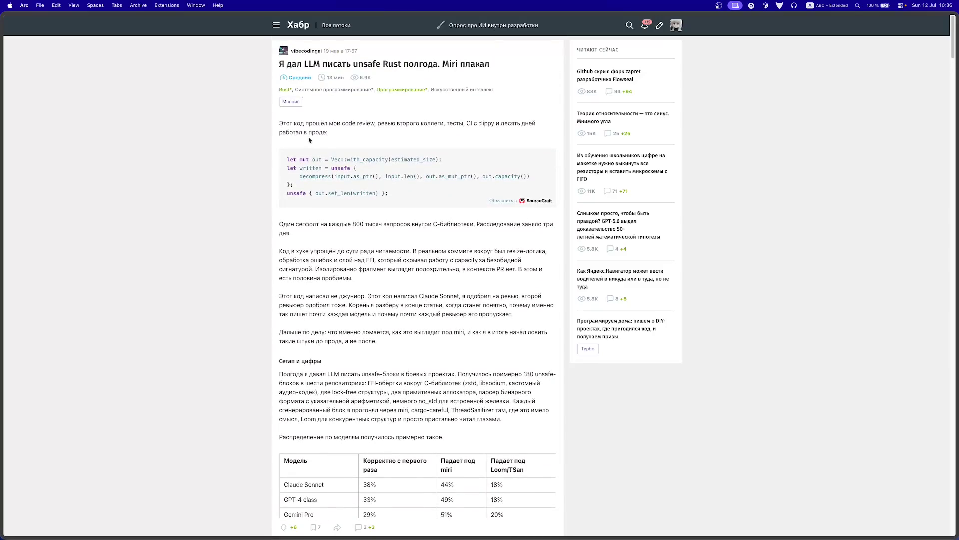
{"action": "left_click_drag", "start_coordinate": [315, 123], "coordinate": [407, 124]}
{"action": "left_click", "coordinate": [408, 124]}
Step: Read through the 'Я дал LLM писать unsafe Rust полгода. Miri плакал' article
{"action": "scroll", "coordinate": [311, 325], "scroll_direction": "down", "scroll_amount": 2}
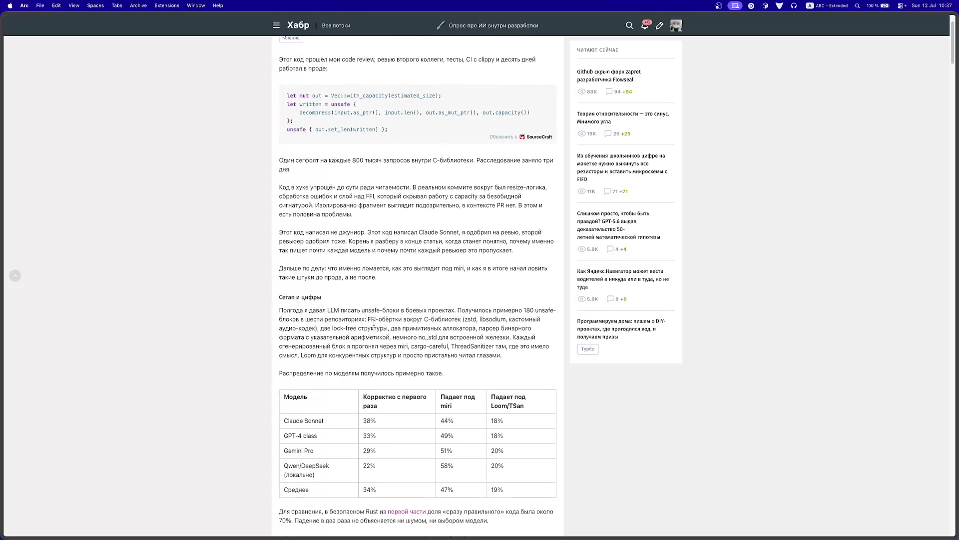
{"action": "scroll", "coordinate": [374, 324], "scroll_direction": "down", "scroll_amount": 1}
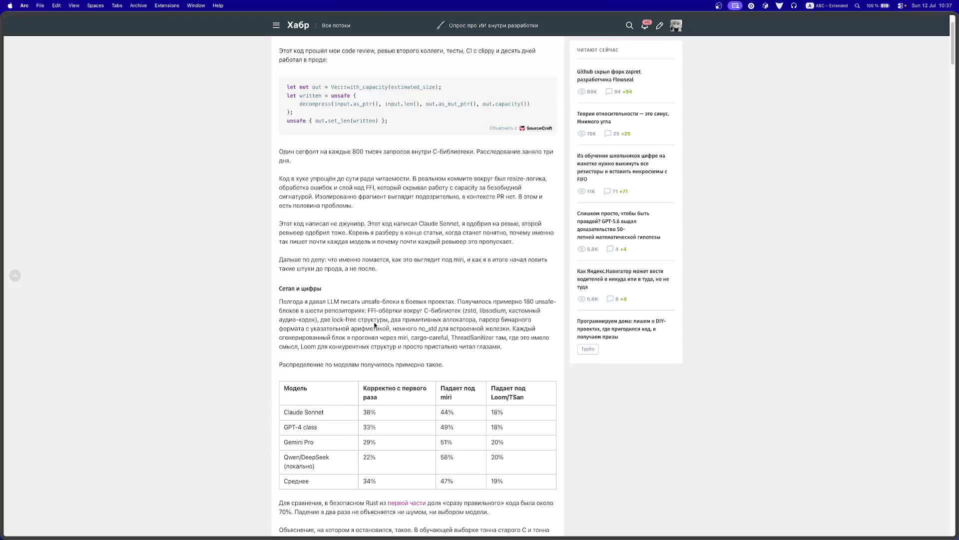
{"action": "scroll", "coordinate": [375, 325], "scroll_direction": "down", "scroll_amount": 10}
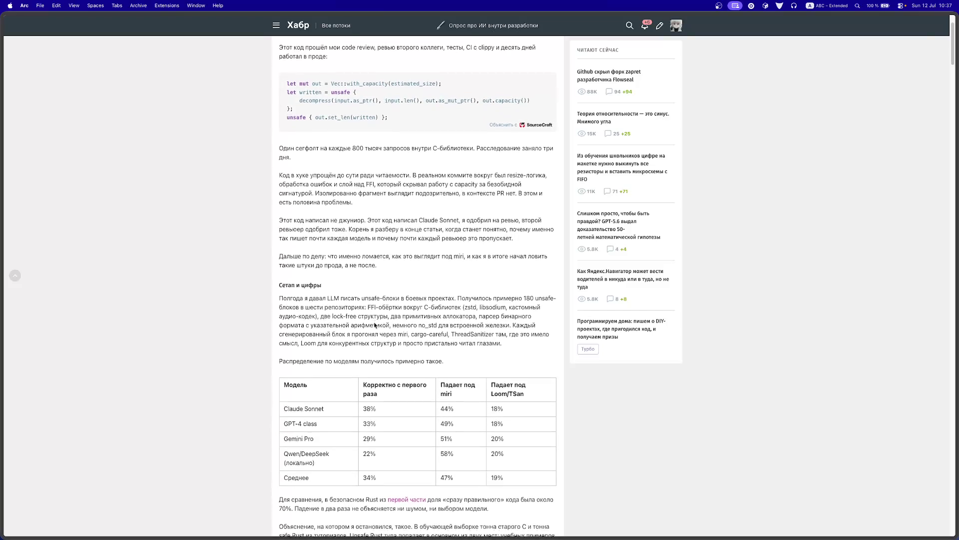
{"action": "scroll", "coordinate": [375, 324], "scroll_direction": "down", "scroll_amount": 3}
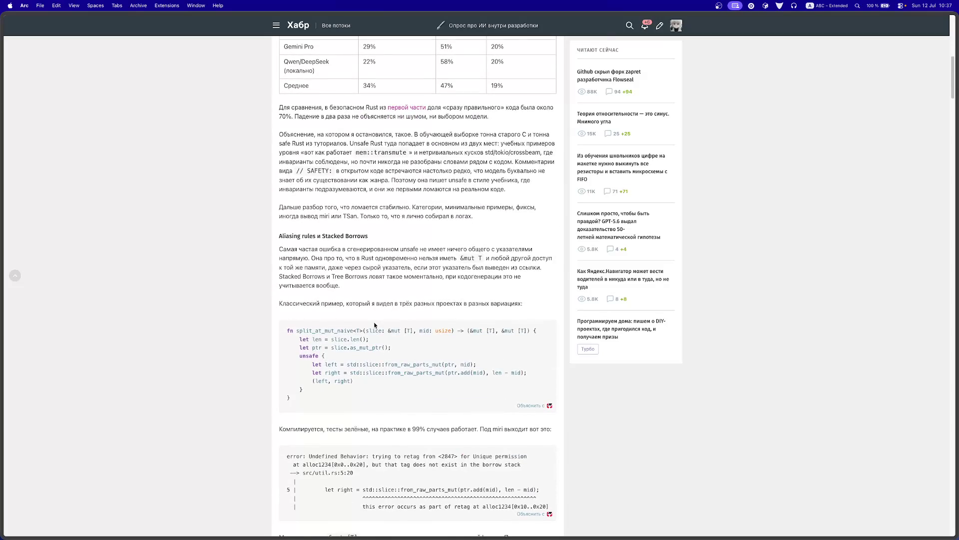
{"action": "scroll", "coordinate": [374, 325], "scroll_direction": "down", "scroll_amount": 1}
{"action": "scroll", "coordinate": [375, 325], "scroll_direction": "down", "scroll_amount": 1}
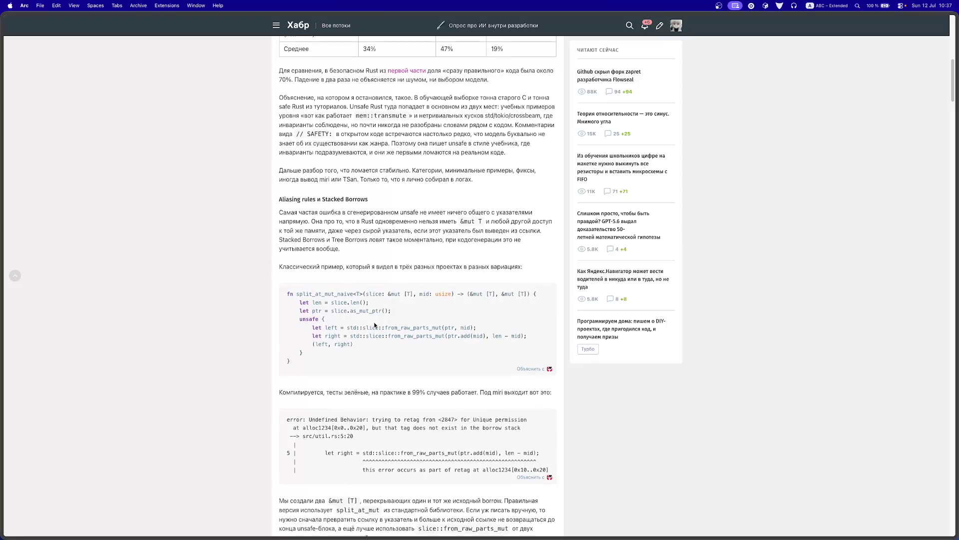
{"action": "scroll", "coordinate": [374, 324], "scroll_direction": "up", "scroll_amount": 20}
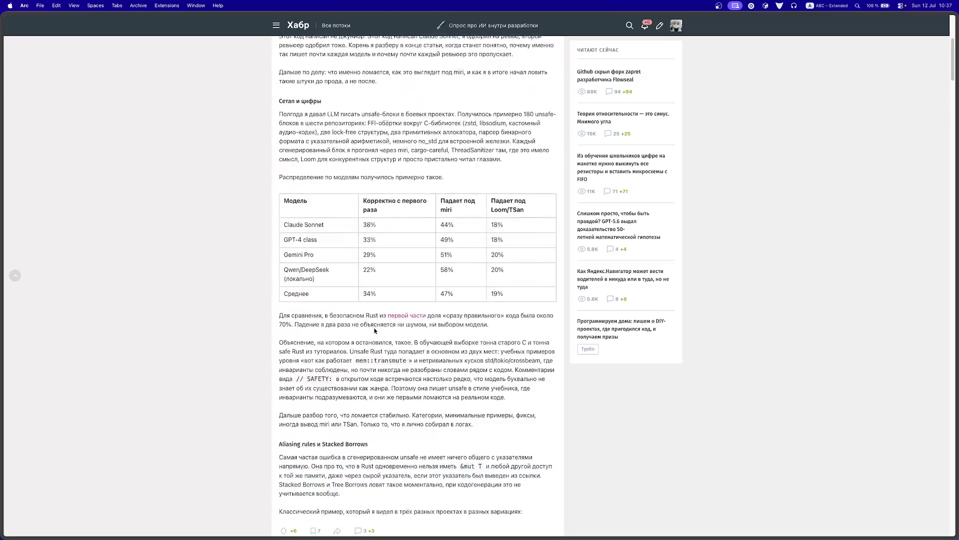
Step: Copy 'Miri' from the title and search the web for 'Miri rust' in a new tab
{"action": "double_click", "coordinate": [450, 63]}
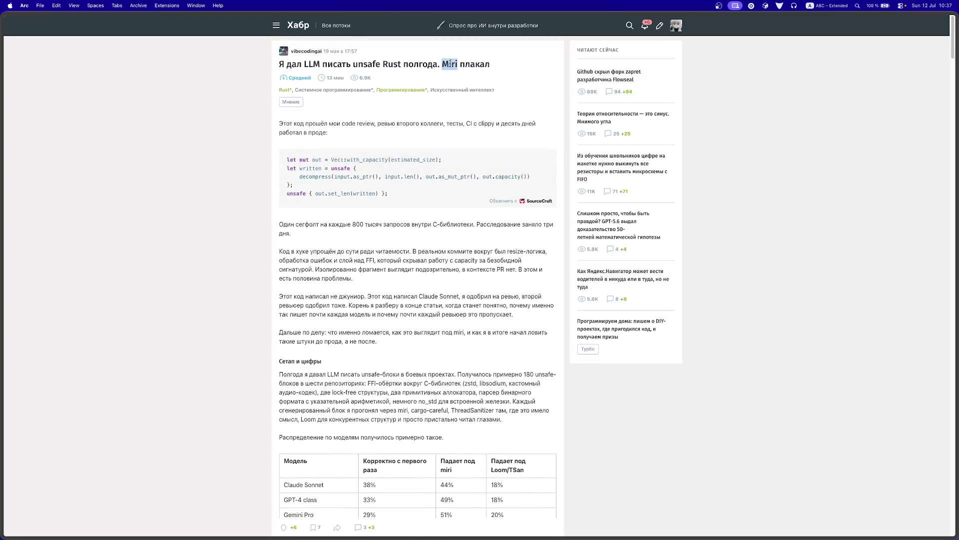
{"action": "key", "text": "super+c"}
{"action": "mouse_move", "coordinate": [2, 249]}
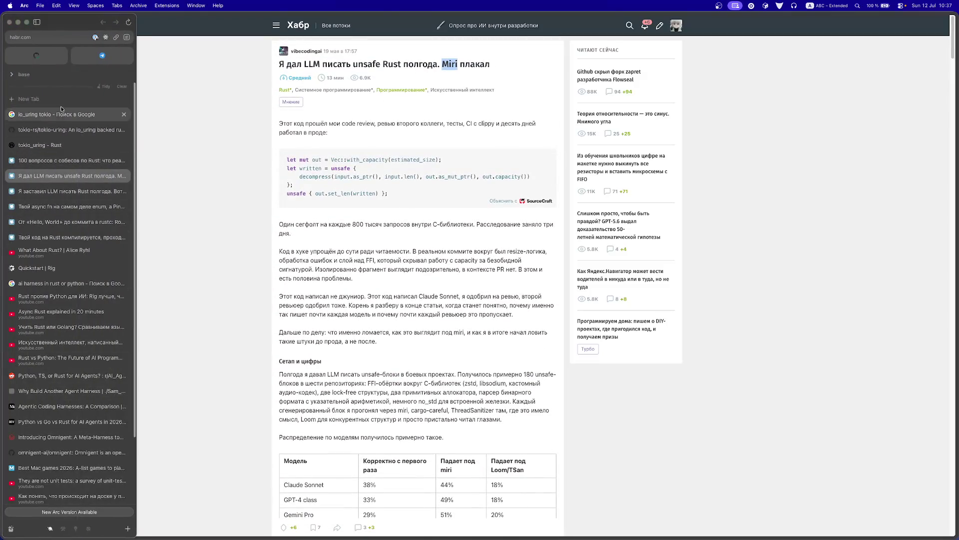
{"action": "left_click", "coordinate": [62, 104]}
{"action": "key", "text": "super+v"}
{"action": "type", "text": "rust"}
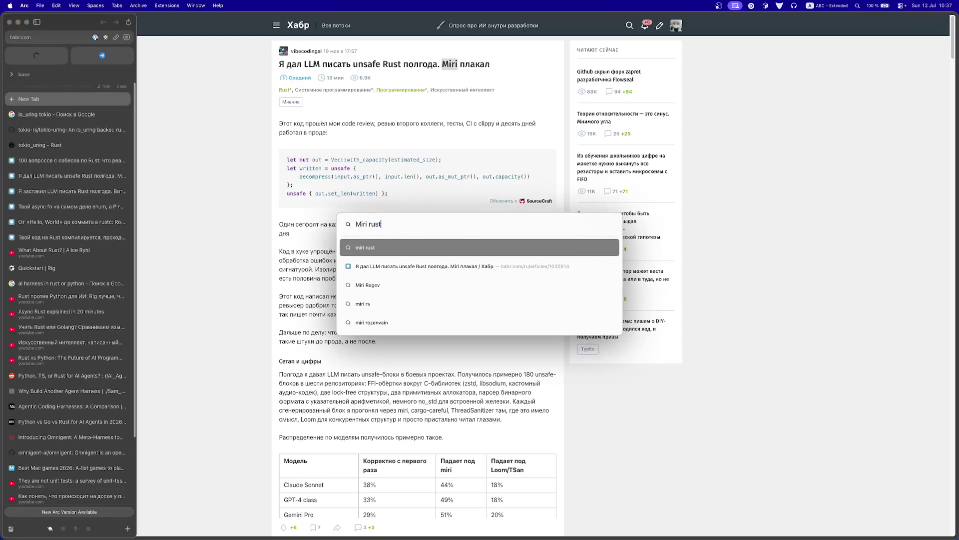
{"action": "key", "text": "Return"}
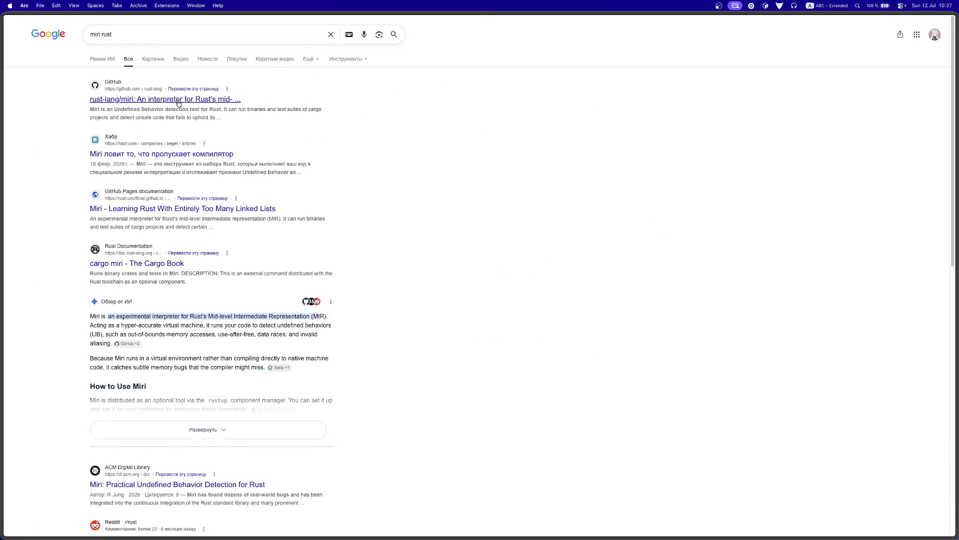
Step: Open the rust-lang/miri GitHub result and read its README introduction
{"action": "left_click", "coordinate": [178, 103]}
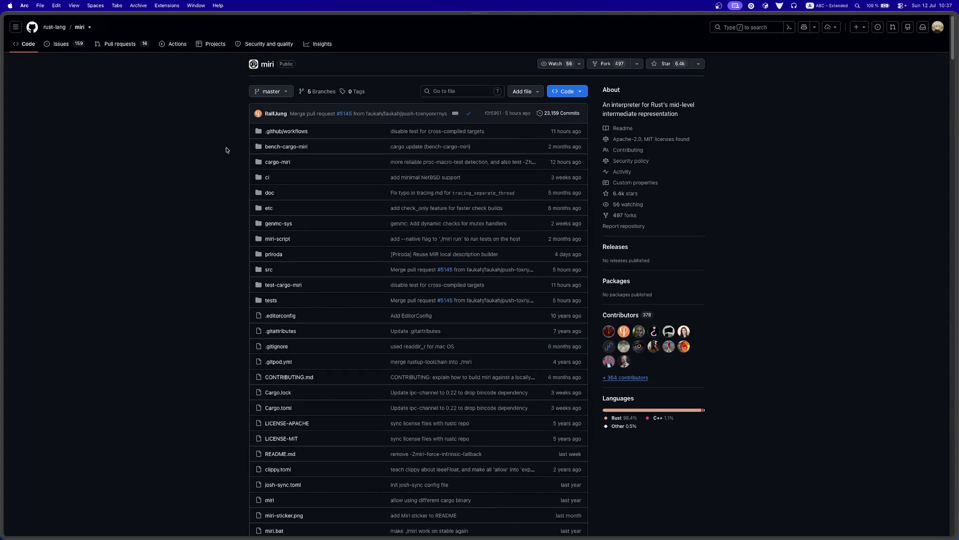
{"action": "scroll", "coordinate": [212, 183], "scroll_direction": "down", "scroll_amount": 4}
{"action": "scroll", "coordinate": [213, 183], "scroll_direction": "down", "scroll_amount": 5}
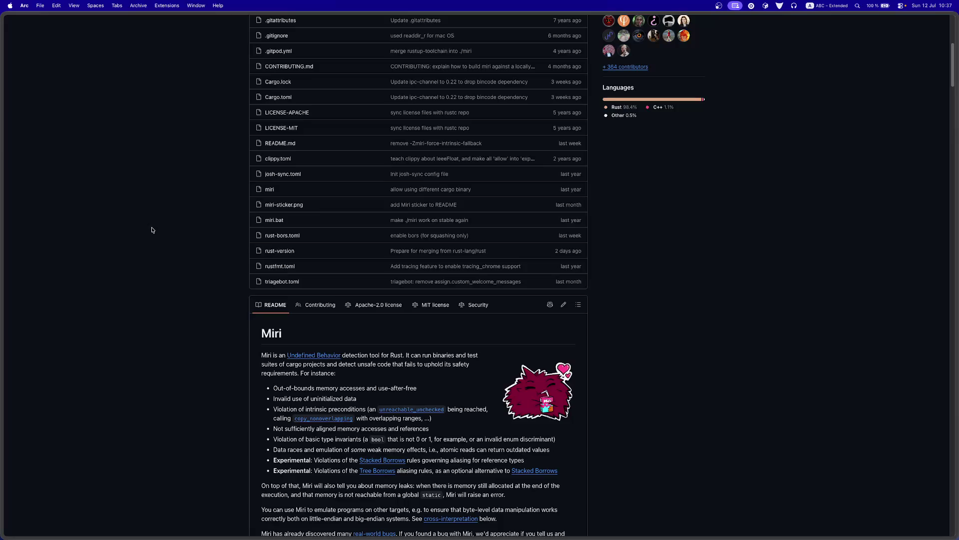
{"action": "scroll", "coordinate": [153, 230], "scroll_direction": "down", "scroll_amount": 5}
Step: Return to the unsafe Rust article and close its finished tab
{"action": "mouse_move", "coordinate": [5, 240]}
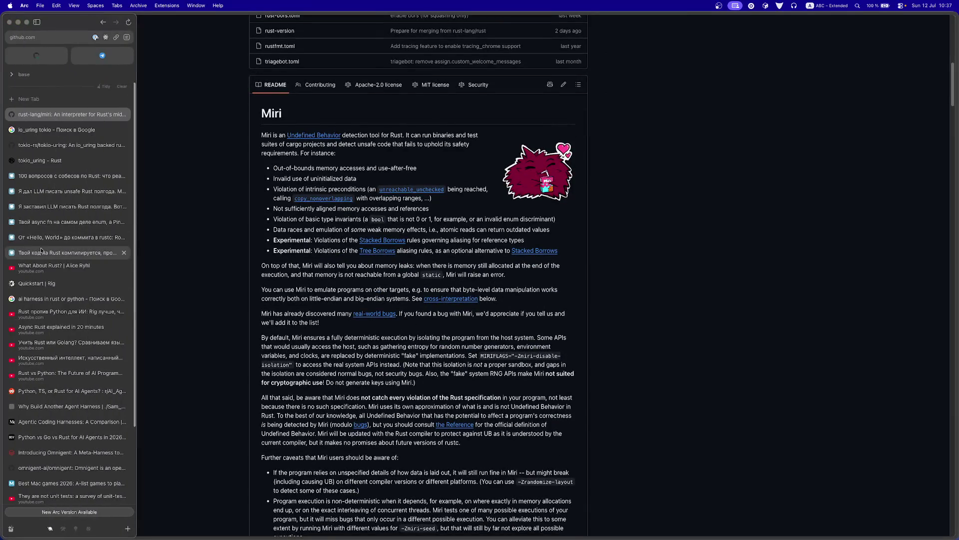
{"action": "left_click", "coordinate": [35, 191]}
{"action": "key", "text": "cmd+w"}
Step: Switch to the 'Я заставил LLM писать Rust полгода' article and begin reading
{"action": "left_click", "coordinate": [36, 191]}
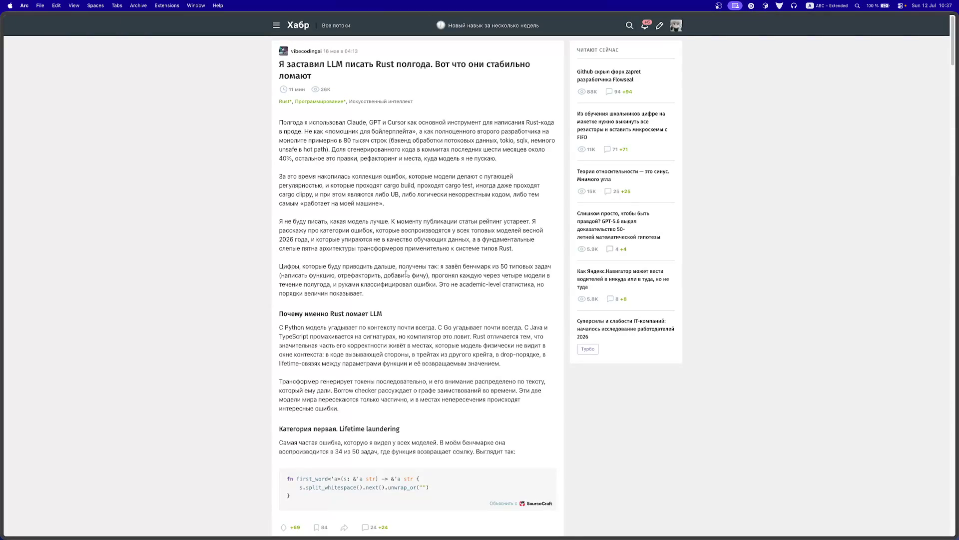
{"action": "scroll", "coordinate": [398, 116], "scroll_direction": "down", "scroll_amount": 3}
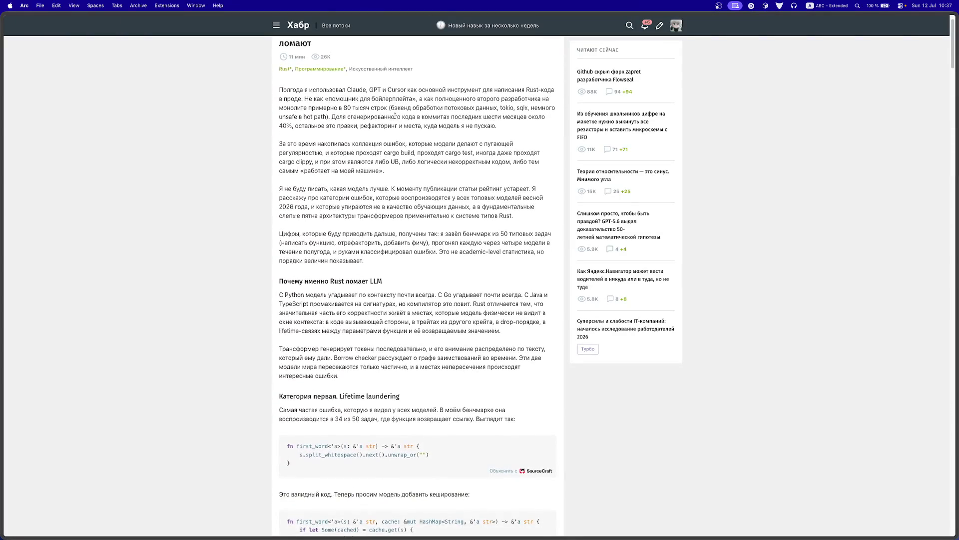
{"action": "scroll", "coordinate": [395, 118], "scroll_direction": "down", "scroll_amount": 1}
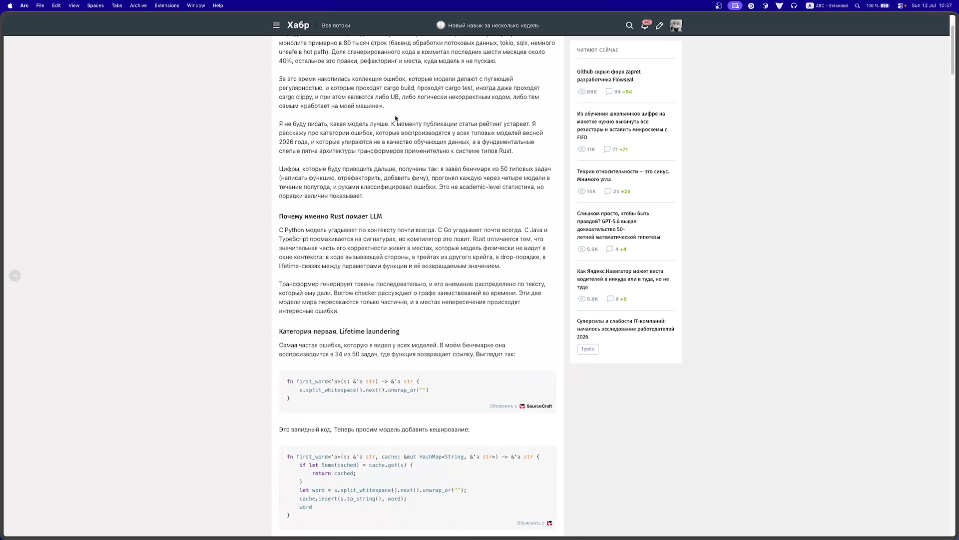
{"action": "scroll", "coordinate": [396, 118], "scroll_direction": "down", "scroll_amount": 2}
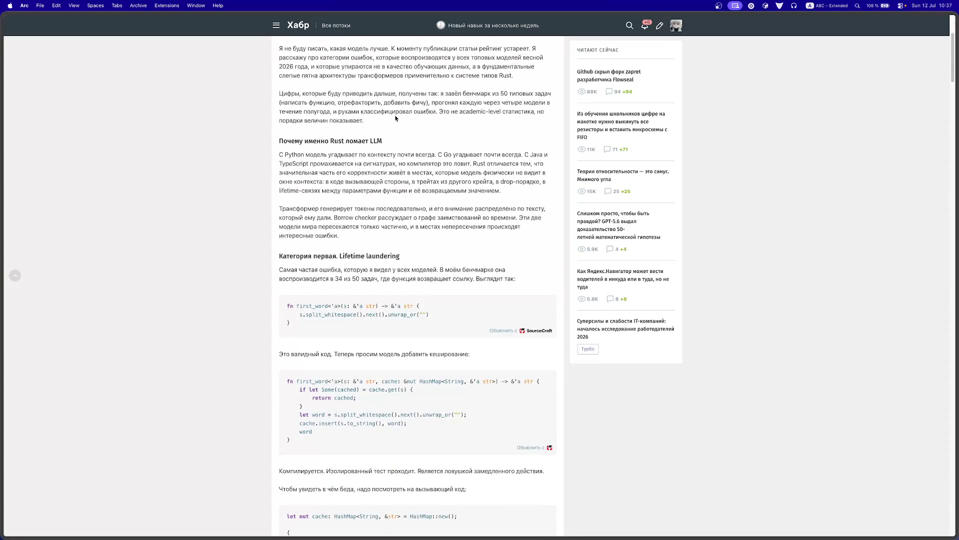
{"action": "scroll", "coordinate": [395, 118], "scroll_direction": "down", "scroll_amount": 2}
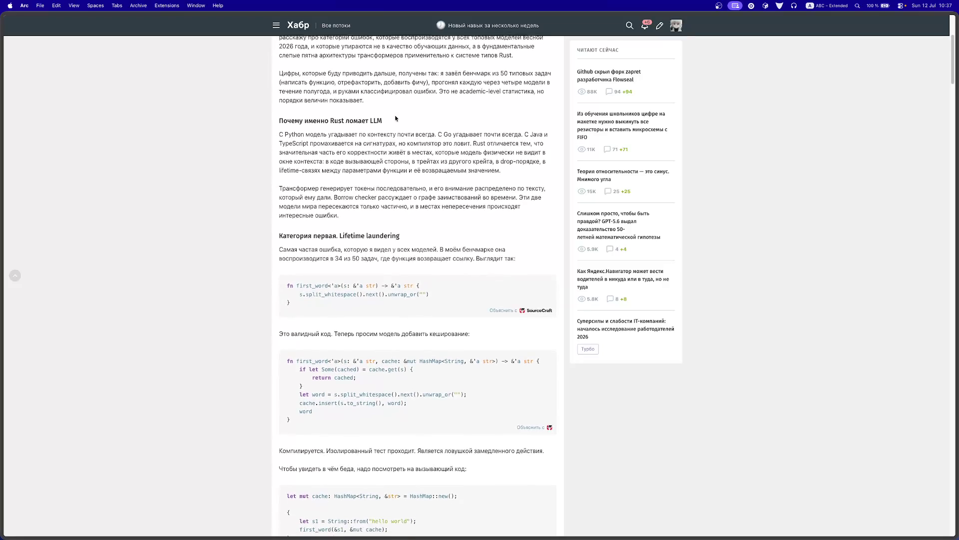
Step: Read through its first three error categories, then open the async fn-is-an-enum article
{"action": "scroll", "coordinate": [395, 118], "scroll_direction": "down", "scroll_amount": 2}
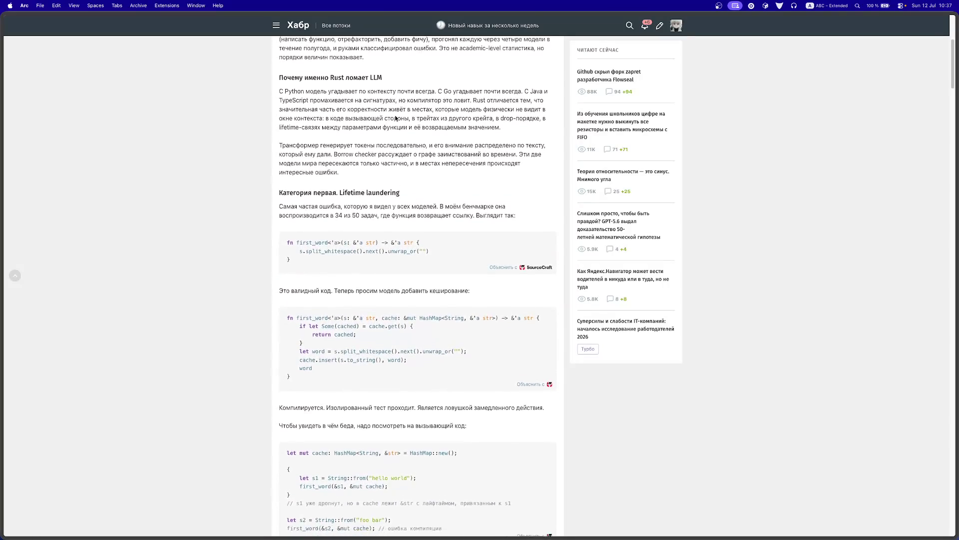
{"action": "scroll", "coordinate": [396, 118], "scroll_direction": "down", "scroll_amount": 1}
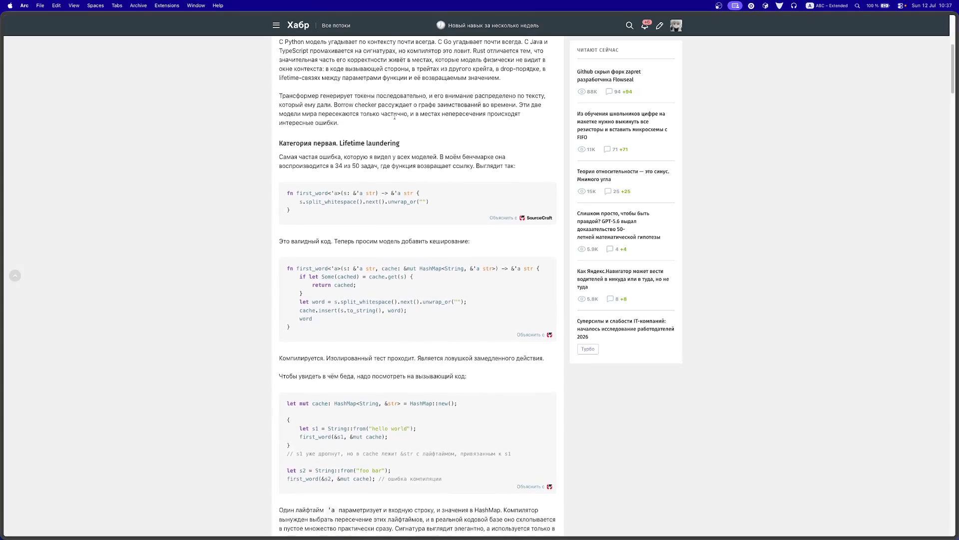
{"action": "scroll", "coordinate": [396, 118], "scroll_direction": "down", "scroll_amount": 2}
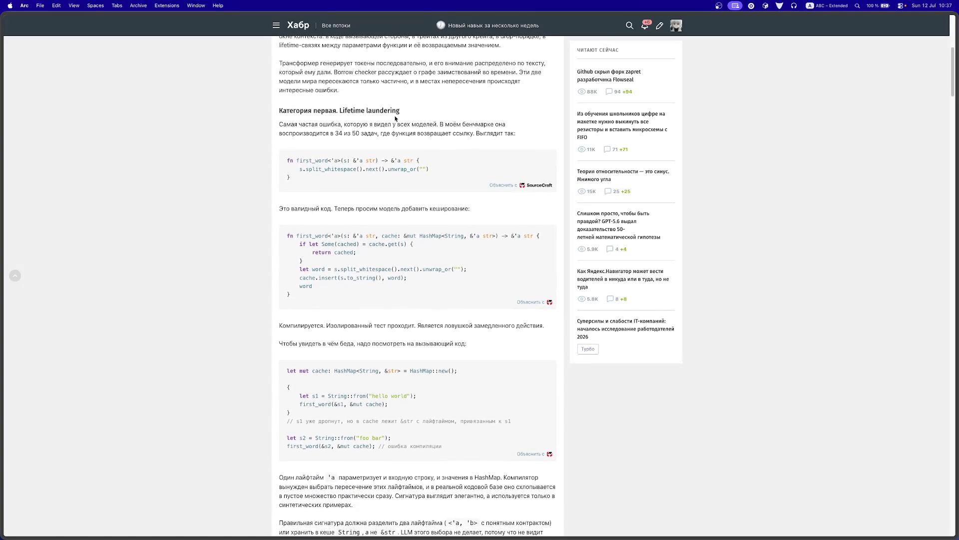
{"action": "scroll", "coordinate": [395, 118], "scroll_direction": "down", "scroll_amount": 10}
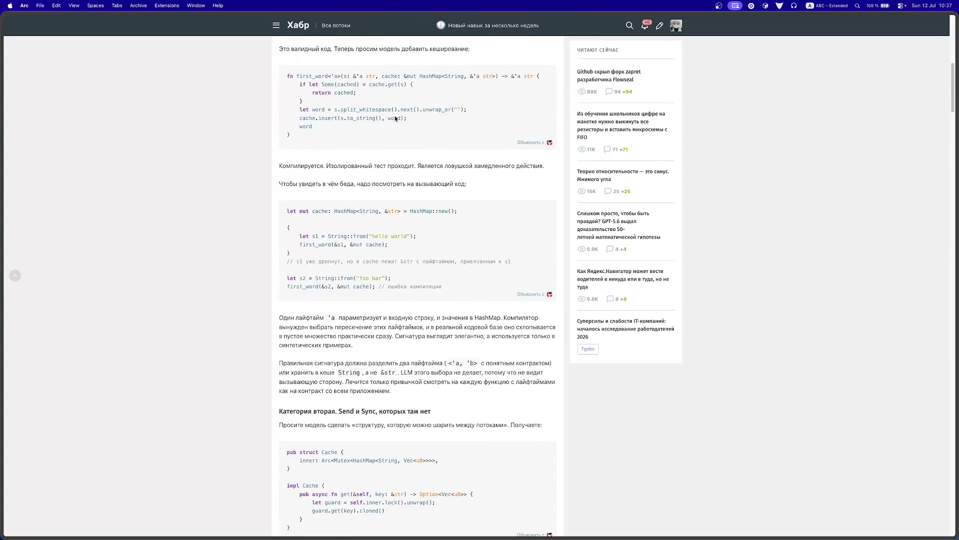
{"action": "scroll", "coordinate": [367, 230], "scroll_direction": "down", "scroll_amount": 16}
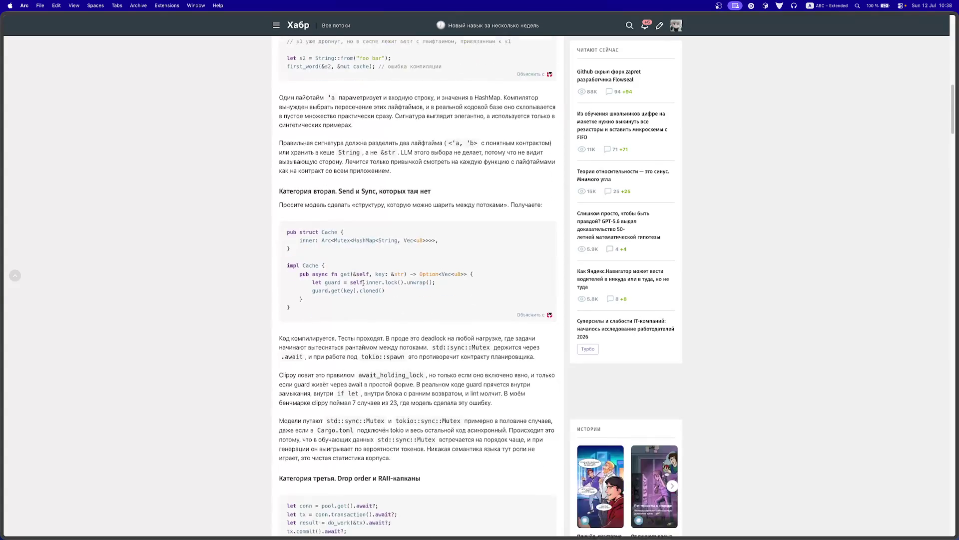
{"action": "mouse_move", "coordinate": [2, 210]}
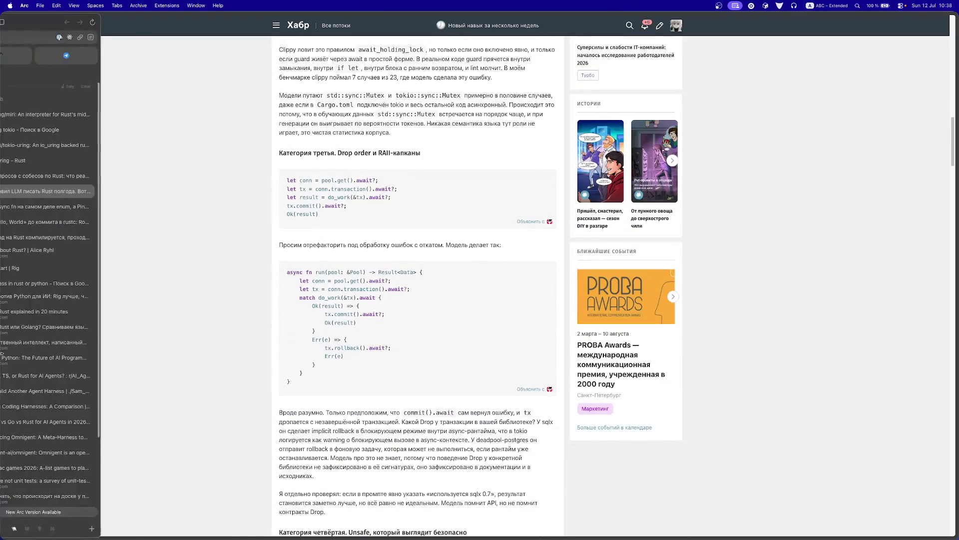
{"action": "left_click", "coordinate": [62, 206]}
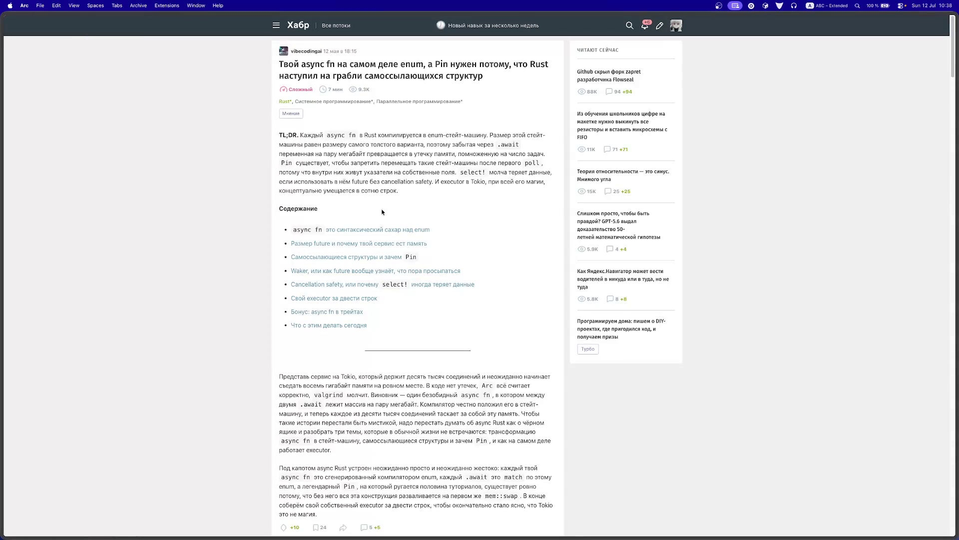
Step: Scroll the async fn-is-an-enum article to its comments and follow the linked Beget '.await' article
{"action": "scroll", "coordinate": [382, 212], "scroll_direction": "down", "scroll_amount": 6}
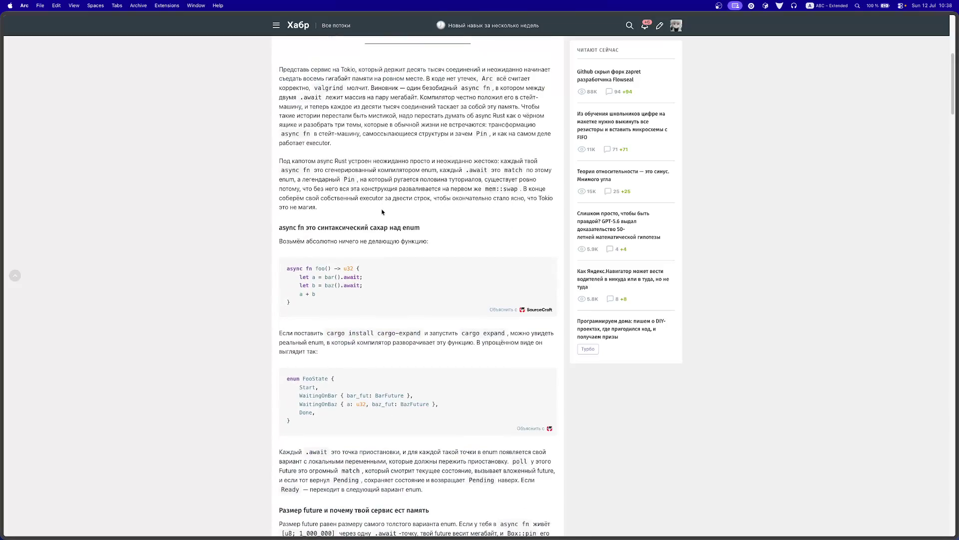
{"action": "scroll", "coordinate": [428, 325], "scroll_direction": "down", "scroll_amount": 12}
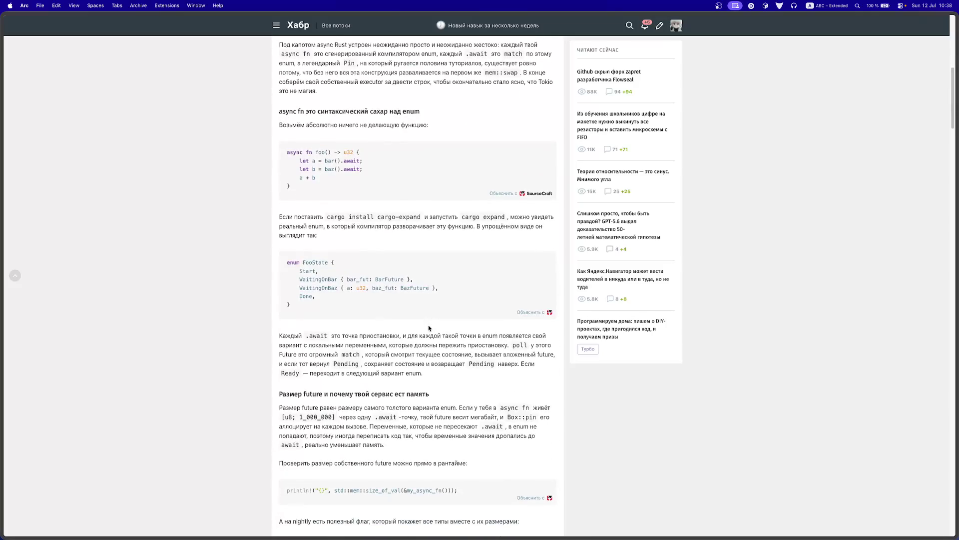
{"action": "scroll", "coordinate": [428, 325], "scroll_direction": "down", "scroll_amount": 7}
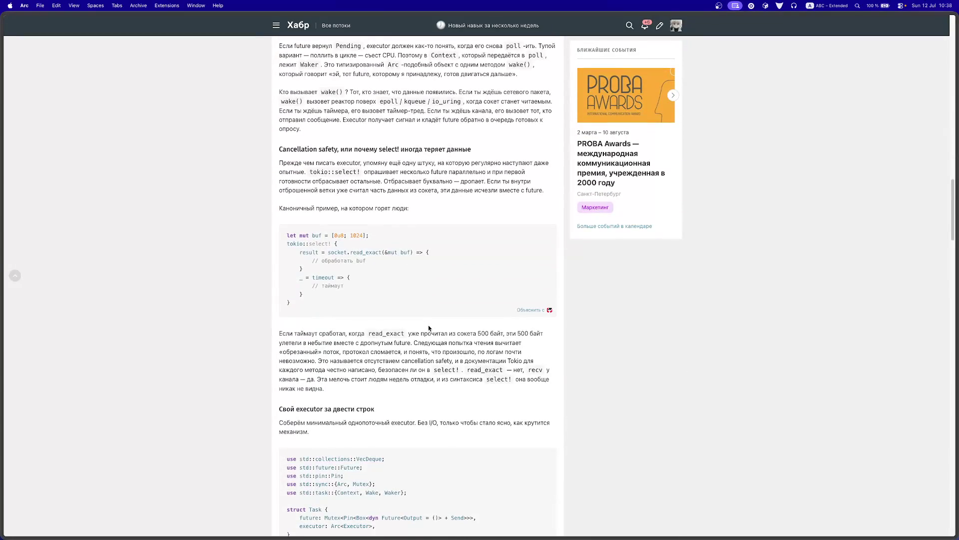
{"action": "scroll", "coordinate": [429, 327], "scroll_direction": "down", "scroll_amount": 8}
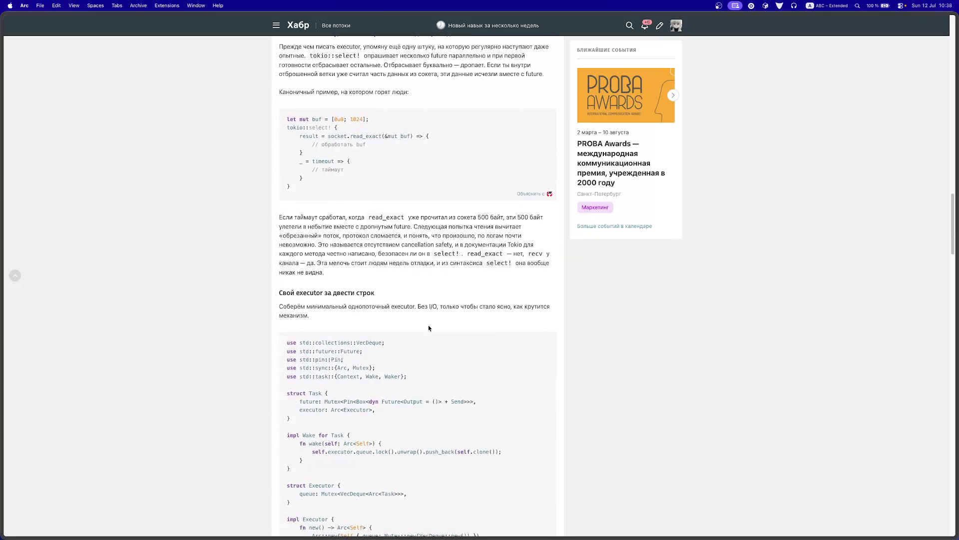
{"action": "scroll", "coordinate": [429, 328], "scroll_direction": "down", "scroll_amount": 20}
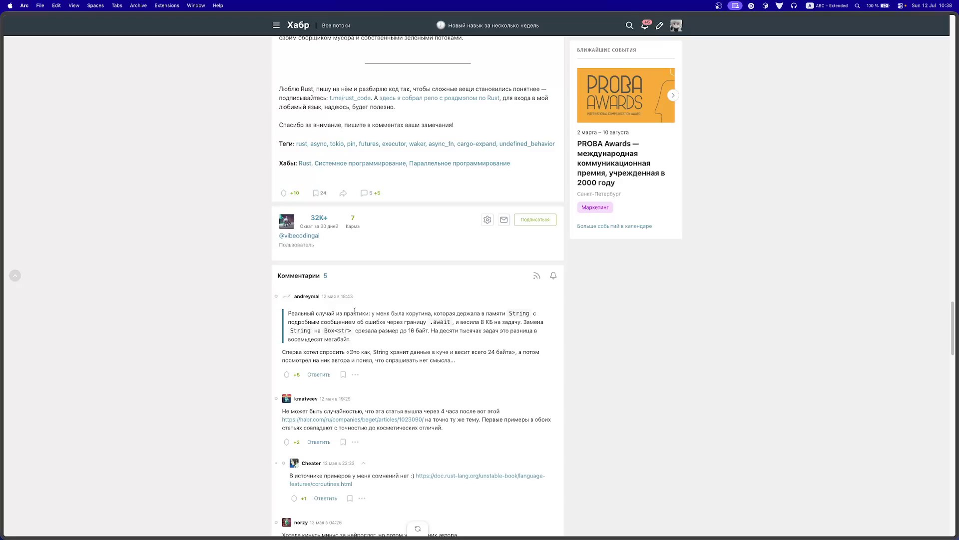
{"action": "left_click", "coordinate": [387, 420]}
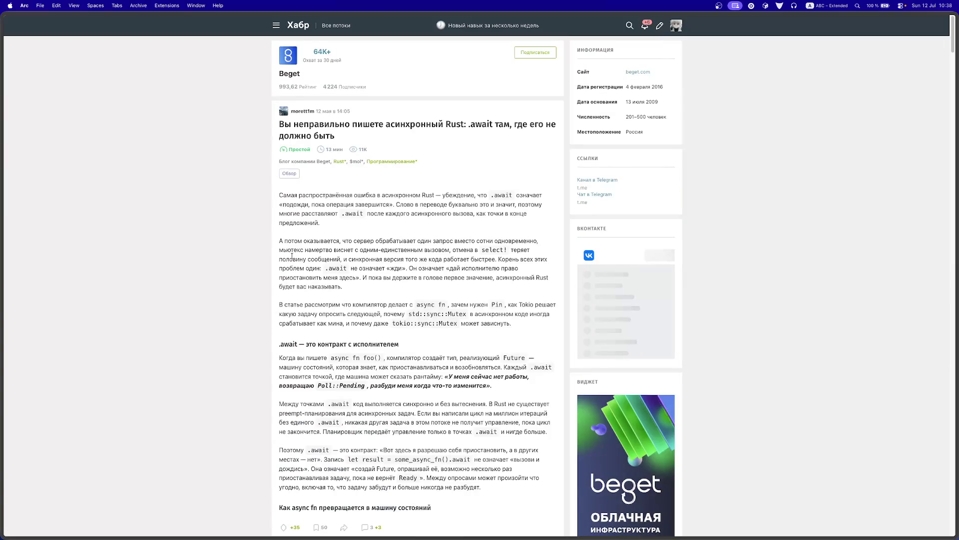
Step: Open the Rust hub, send the 'Релиз Rust 1.97.0' news to a background tab, and return to the Beget article
{"action": "left_click", "coordinate": [338, 162], "text": "super"}
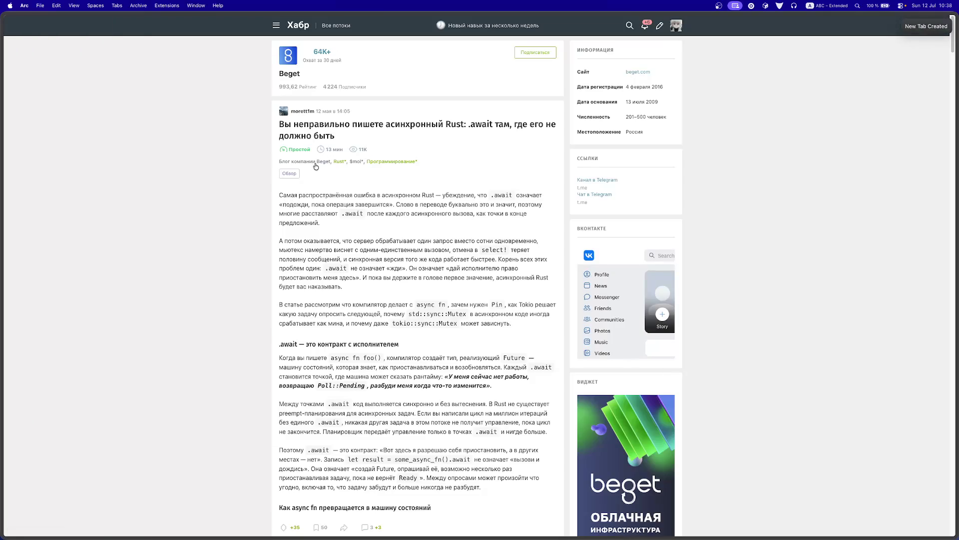
{"action": "key", "text": "ctrl+Tab"}
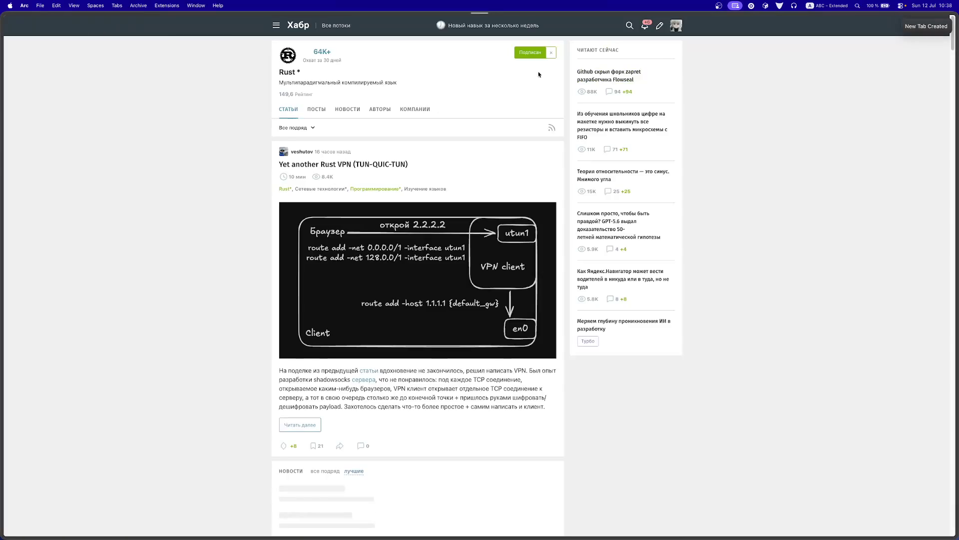
{"action": "mouse_move", "coordinate": [2, 279]}
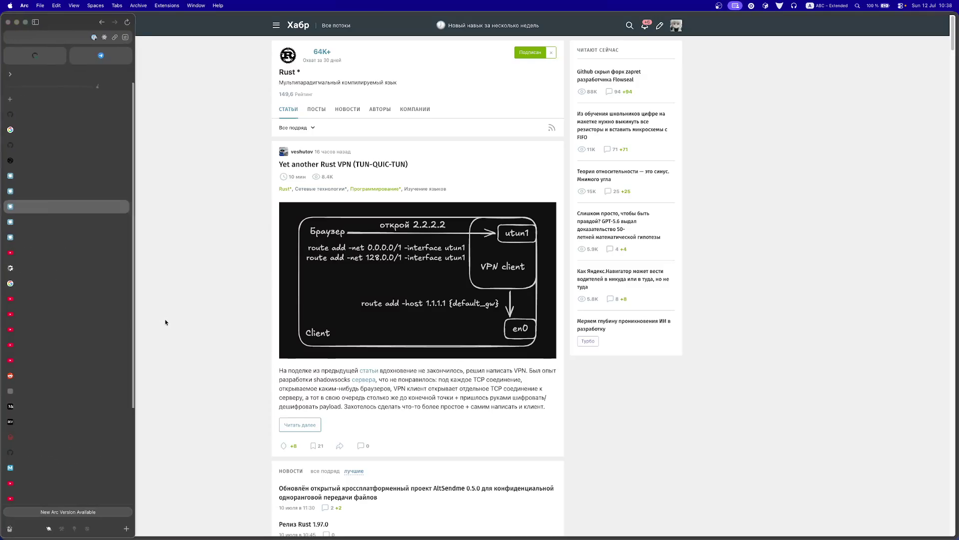
{"action": "left_click", "coordinate": [303, 522], "text": "super"}
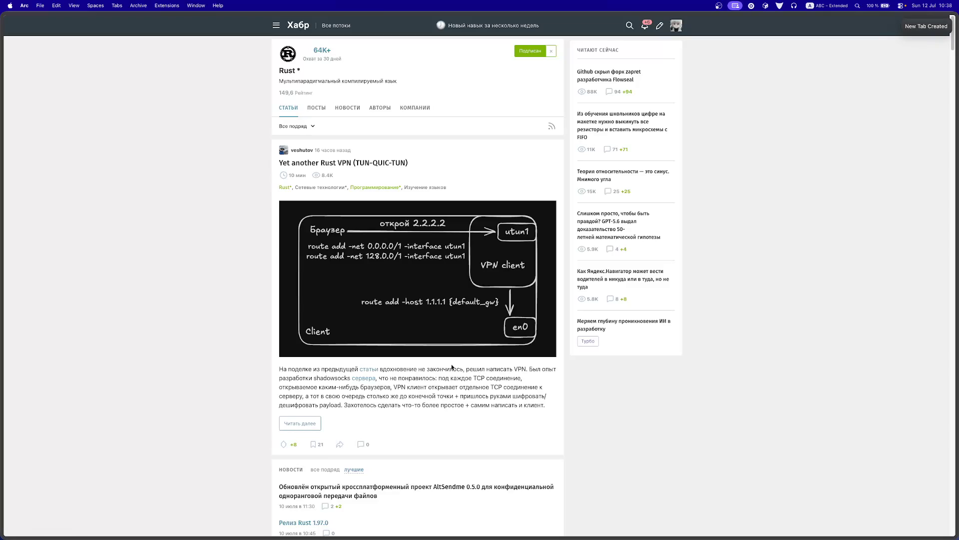
{"action": "mouse_move", "coordinate": [72, 235]}
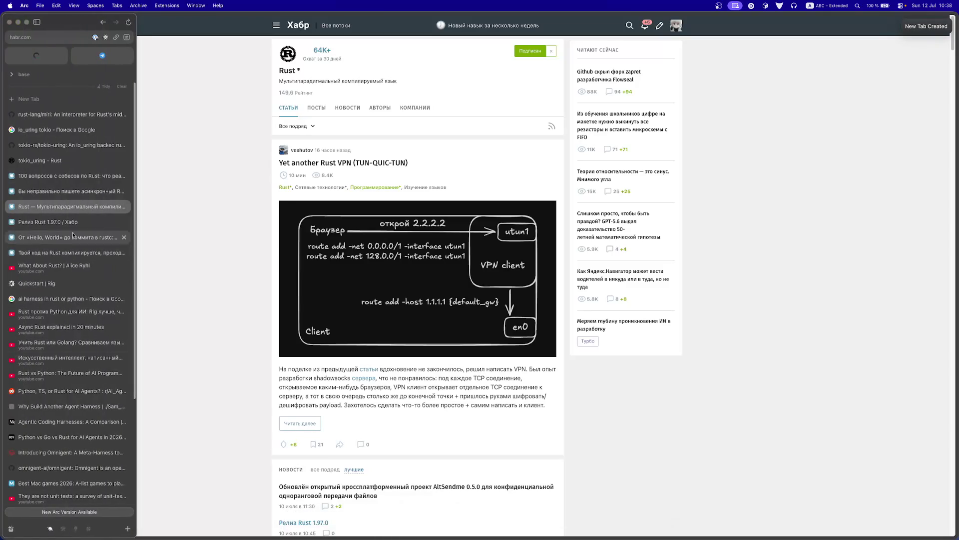
{"action": "left_click", "coordinate": [71, 192]}
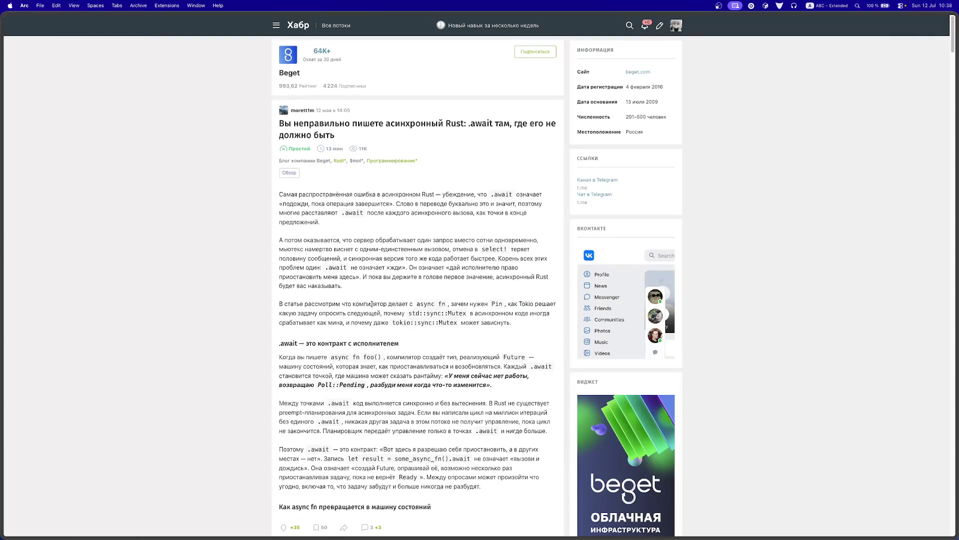
Step: Read the async Rust article past the state-machine code and 'Pin и проблема перемещения' to the Wakers section
{"action": "scroll", "coordinate": [358, 388], "scroll_direction": "down", "scroll_amount": 4}
{"action": "scroll", "coordinate": [359, 389], "scroll_direction": "down", "scroll_amount": 5}
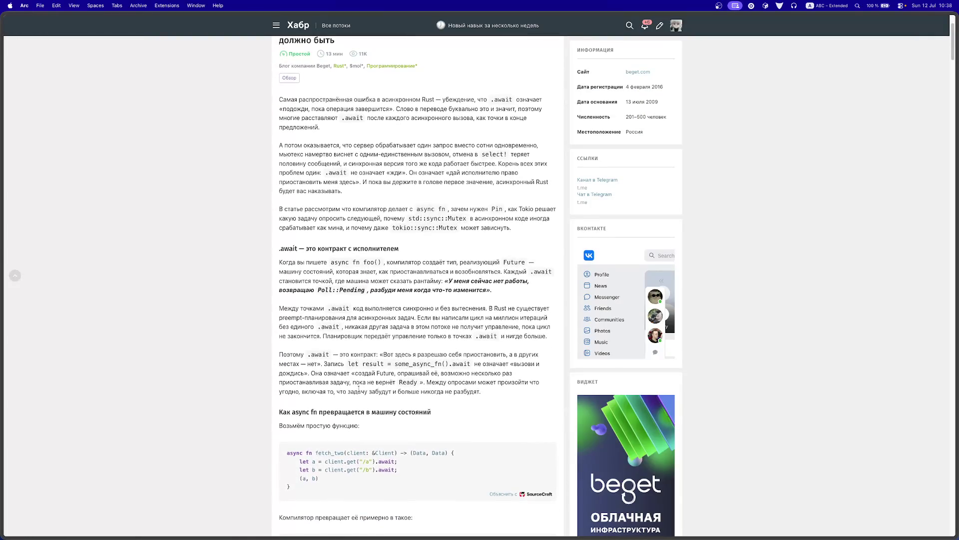
{"action": "scroll", "coordinate": [358, 389], "scroll_direction": "down", "scroll_amount": 4}
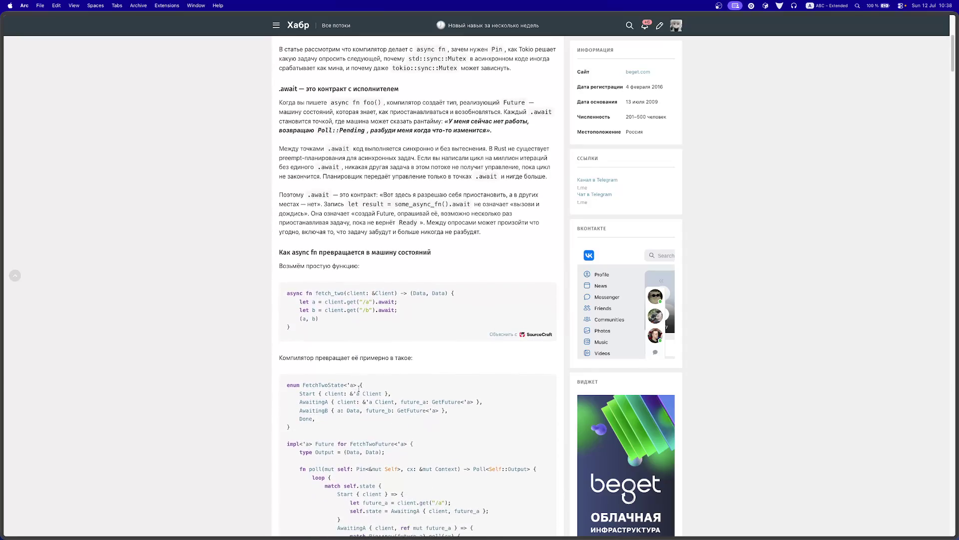
{"action": "scroll", "coordinate": [359, 390], "scroll_direction": "down", "scroll_amount": 5}
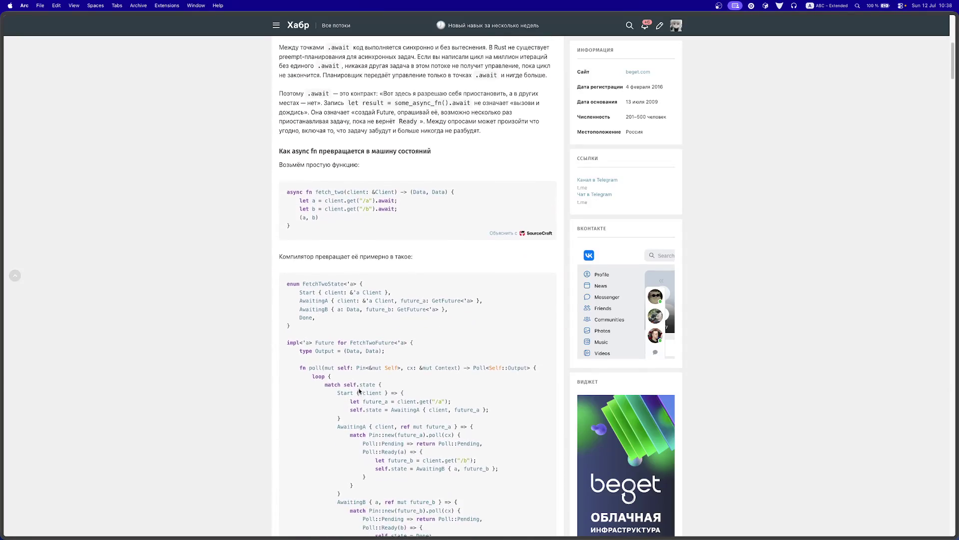
{"action": "scroll", "coordinate": [310, 279], "scroll_direction": "down", "scroll_amount": 5}
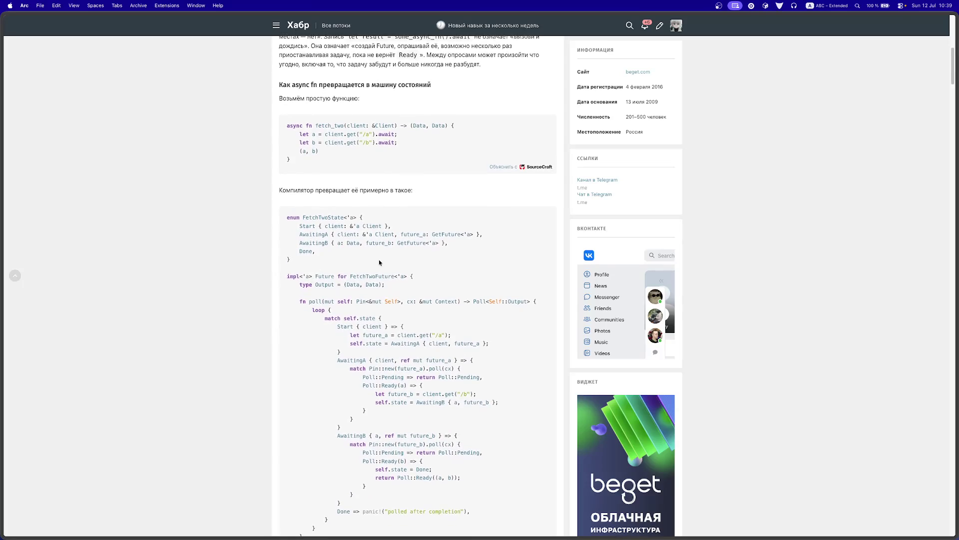
{"action": "scroll", "coordinate": [339, 315], "scroll_direction": "down", "scroll_amount": 8}
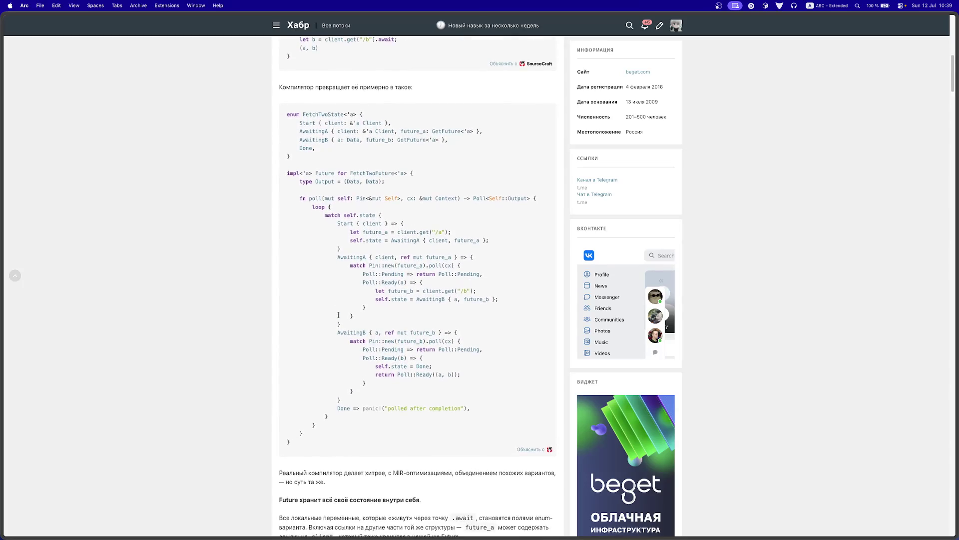
{"action": "scroll", "coordinate": [338, 317], "scroll_direction": "down", "scroll_amount": 2}
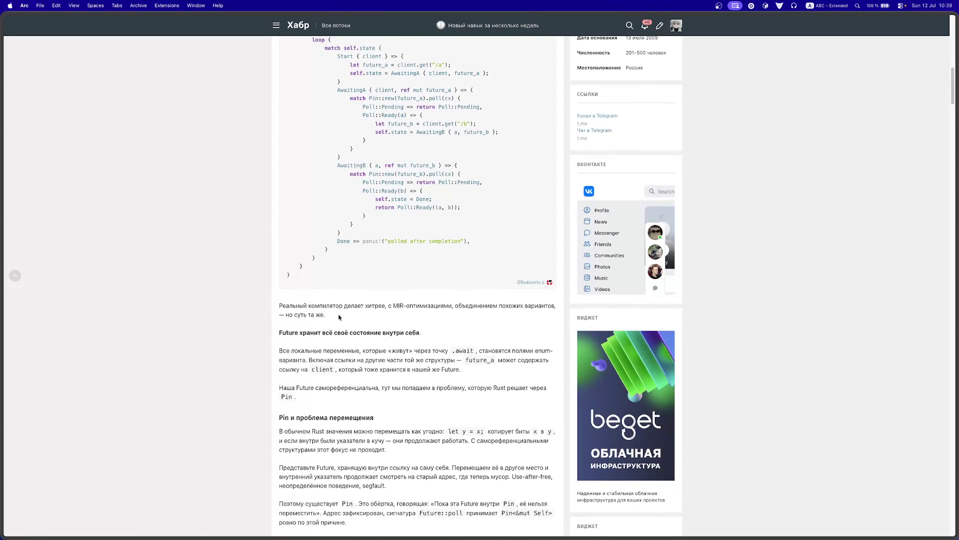
{"action": "scroll", "coordinate": [339, 317], "scroll_direction": "down", "scroll_amount": 1}
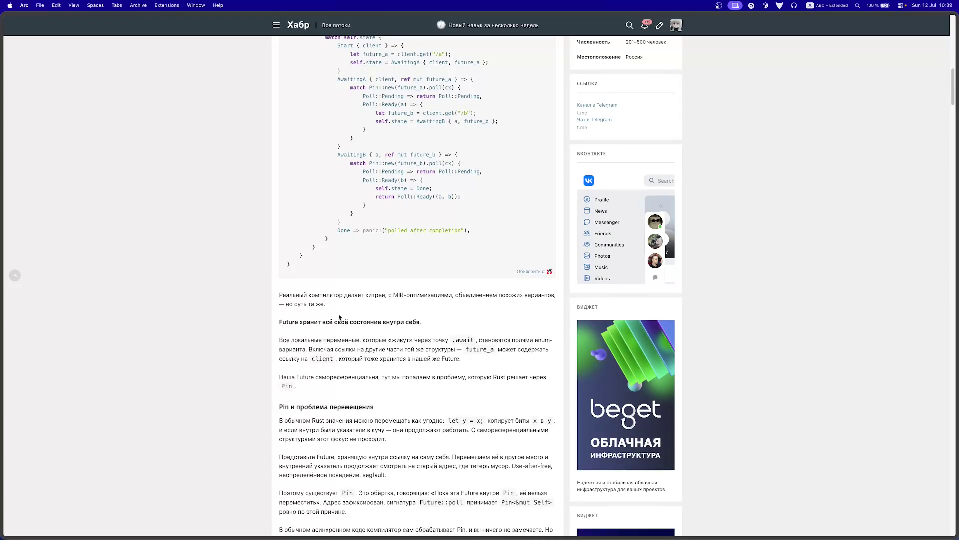
{"action": "scroll", "coordinate": [419, 373], "scroll_direction": "down", "scroll_amount": 3}
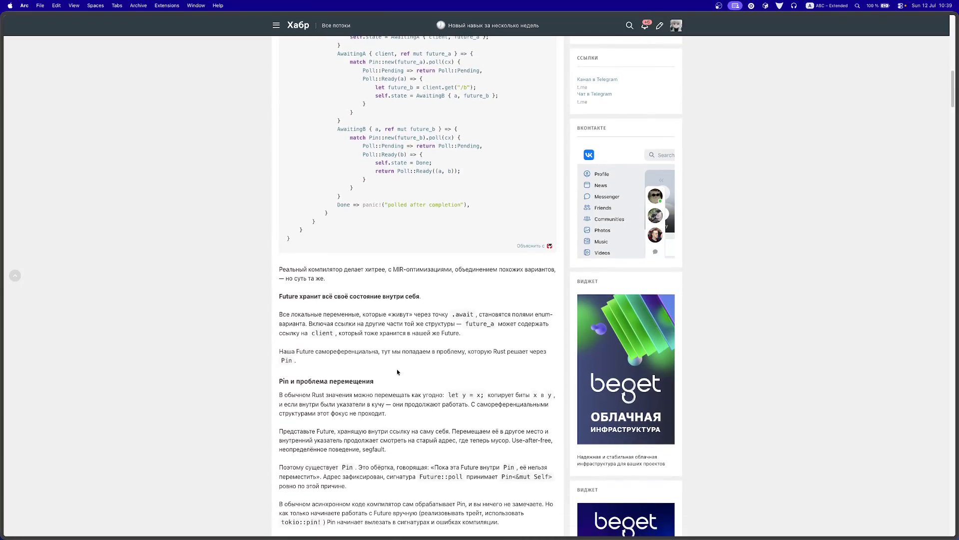
{"action": "scroll", "coordinate": [397, 372], "scroll_direction": "down", "scroll_amount": 1}
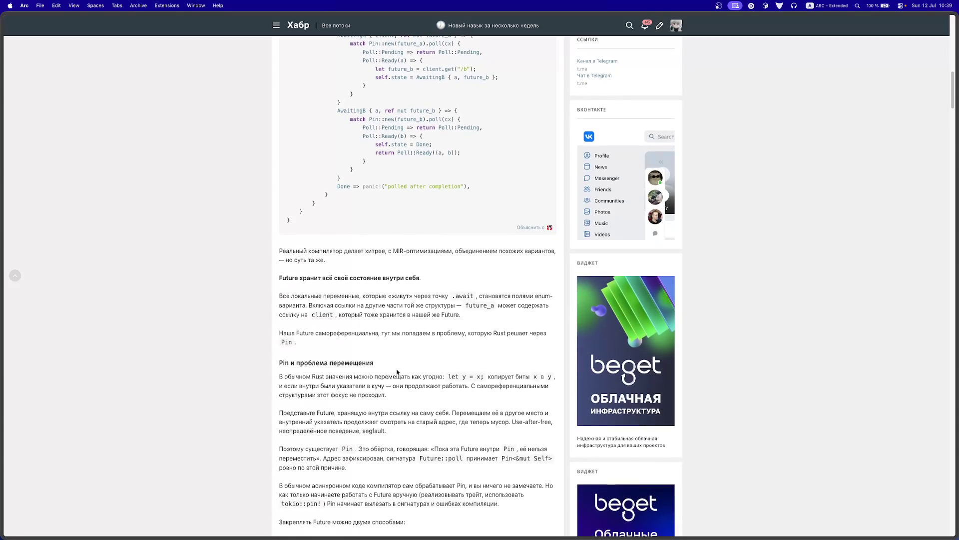
{"action": "scroll", "coordinate": [397, 372], "scroll_direction": "down", "scroll_amount": 3}
{"action": "left_click_drag", "start_coordinate": [378, 369], "coordinate": [471, 370]}
{"action": "scroll", "coordinate": [386, 370], "scroll_direction": "down", "scroll_amount": 1}
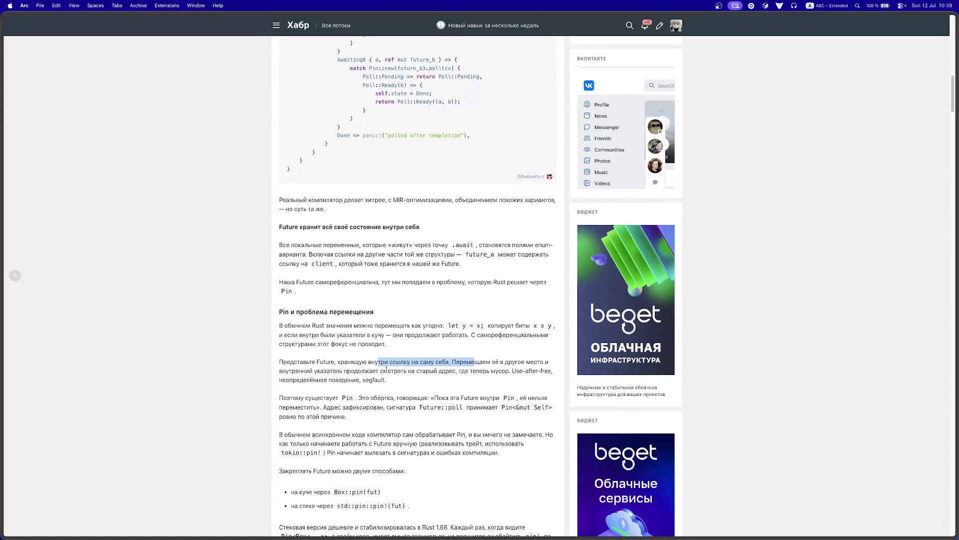
{"action": "scroll", "coordinate": [379, 371], "scroll_direction": "down", "scroll_amount": 3}
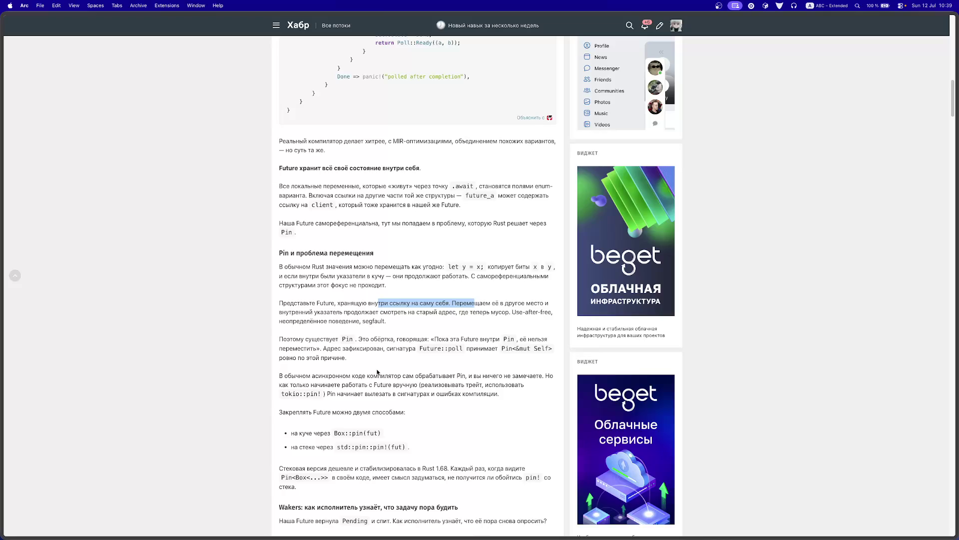
Step: Read on past the Wakers and Tokio work-stealing sections to the 'Cooperative budget' drain example
{"action": "scroll", "coordinate": [377, 371], "scroll_direction": "down", "scroll_amount": 1}
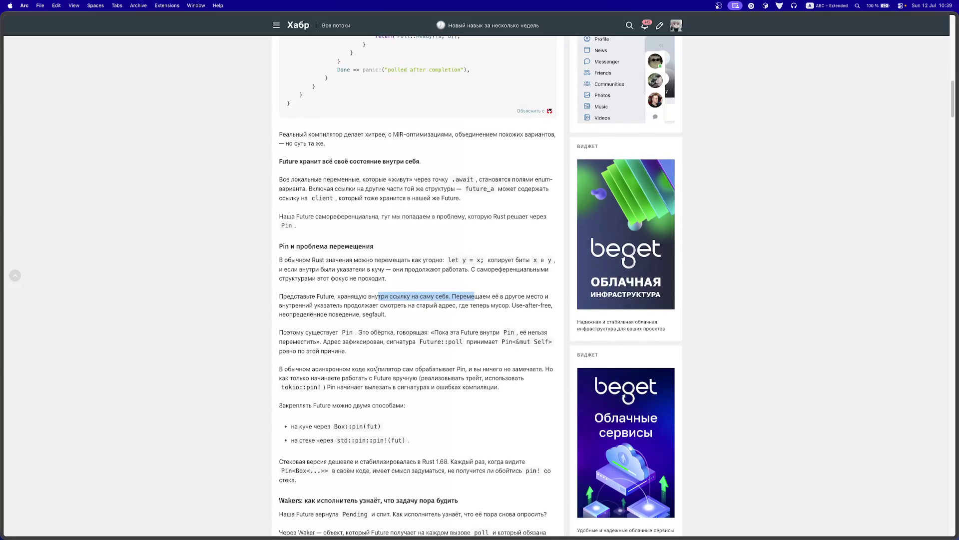
{"action": "scroll", "coordinate": [378, 370], "scroll_direction": "down", "scroll_amount": 5}
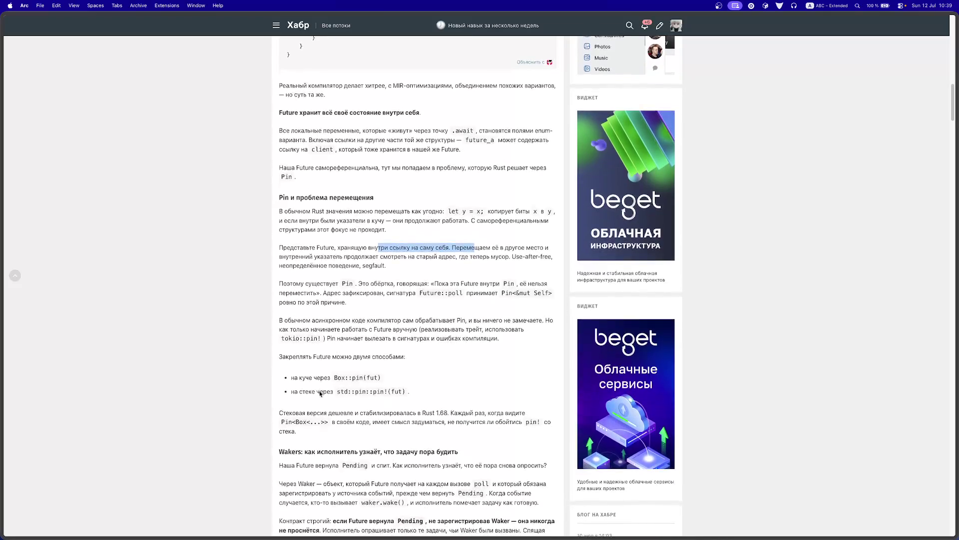
{"action": "scroll", "coordinate": [320, 394], "scroll_direction": "down", "scroll_amount": 2}
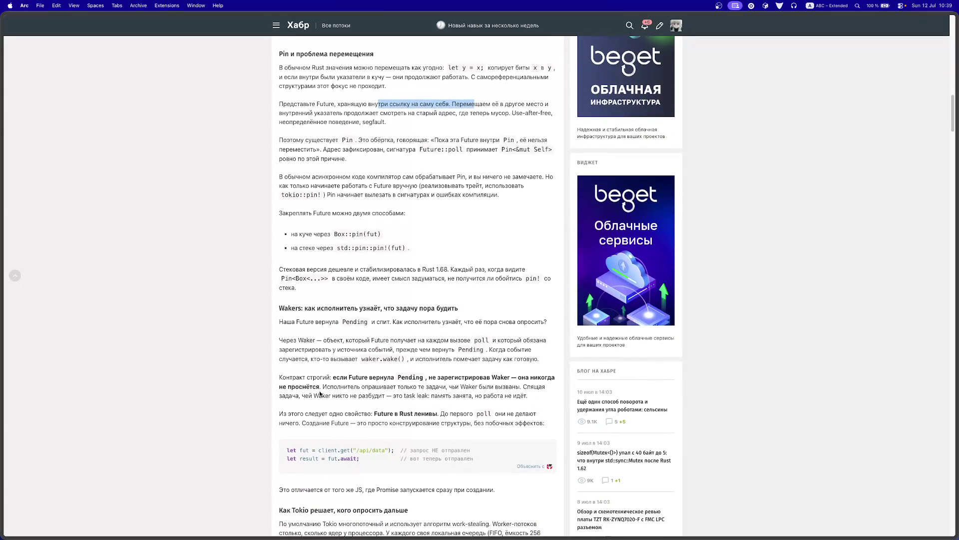
{"action": "scroll", "coordinate": [334, 435], "scroll_direction": "down", "scroll_amount": 1}
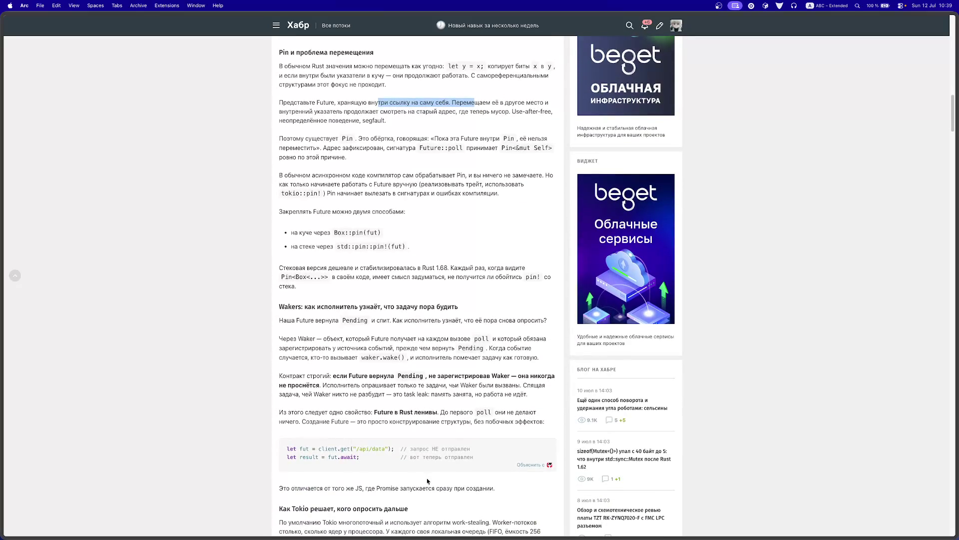
{"action": "scroll", "coordinate": [432, 459], "scroll_direction": "down", "scroll_amount": 1}
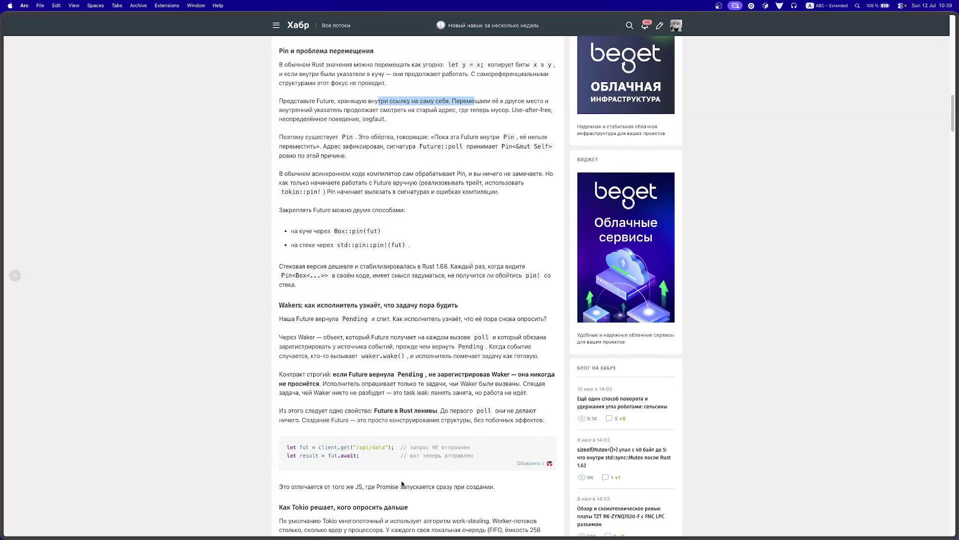
{"action": "scroll", "coordinate": [352, 436], "scroll_direction": "down", "scroll_amount": 2}
{"action": "scroll", "coordinate": [342, 384], "scroll_direction": "down", "scroll_amount": 4}
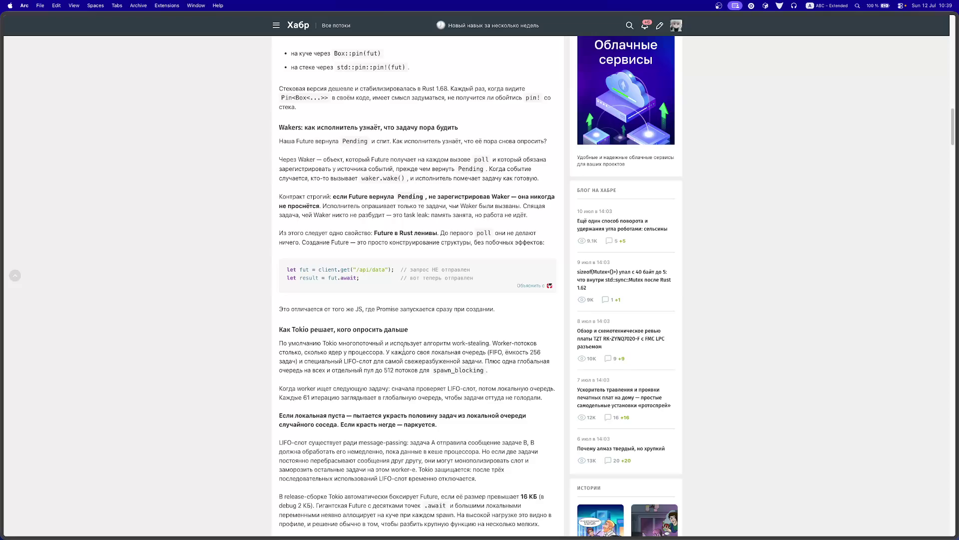
{"action": "scroll", "coordinate": [404, 348], "scroll_direction": "down", "scroll_amount": 2}
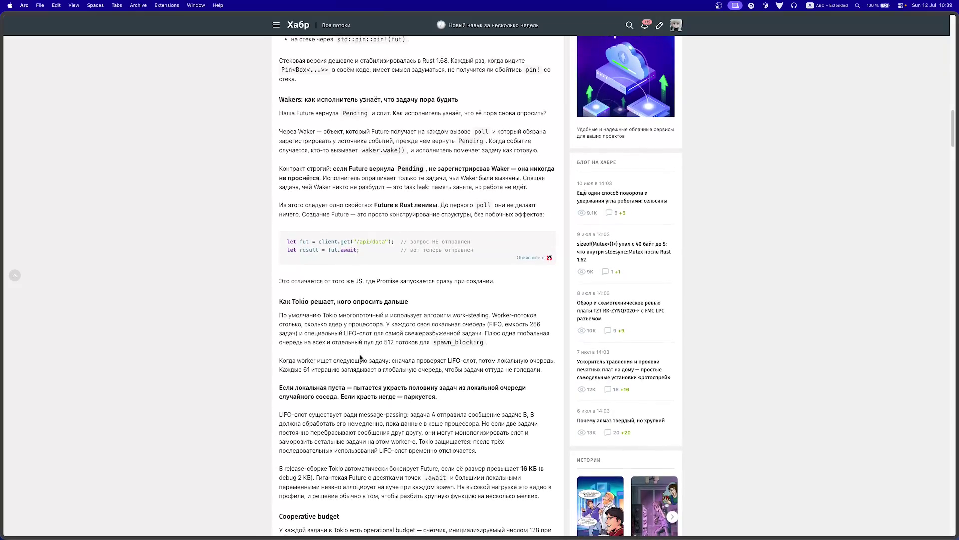
{"action": "scroll", "coordinate": [361, 357], "scroll_direction": "down", "scroll_amount": 2}
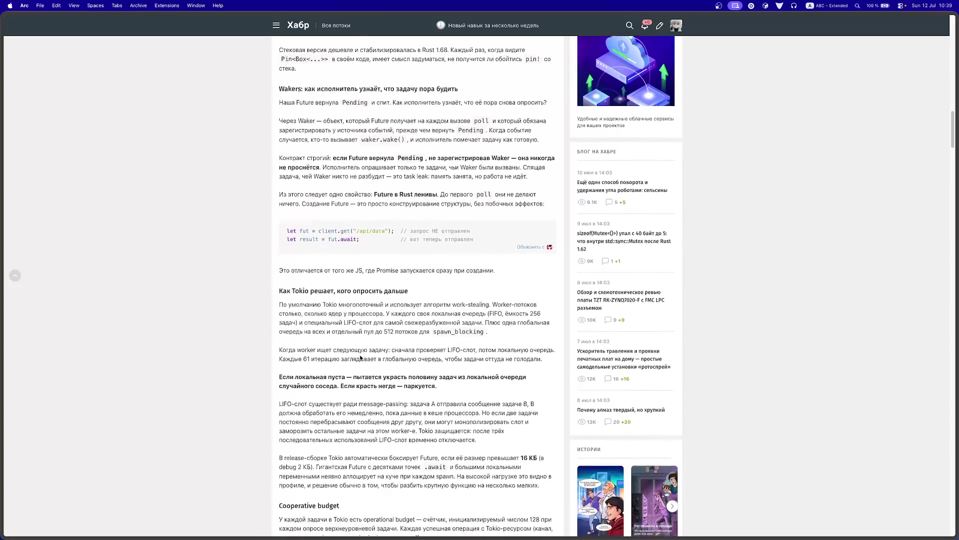
{"action": "scroll", "coordinate": [350, 287], "scroll_direction": "down", "scroll_amount": 5}
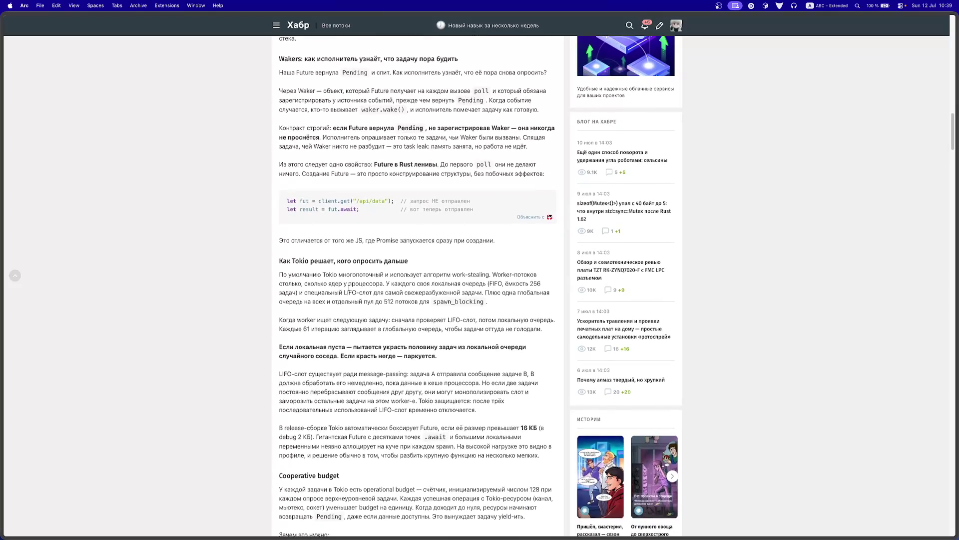
{"action": "scroll", "coordinate": [347, 325], "scroll_direction": "down", "scroll_amount": 2}
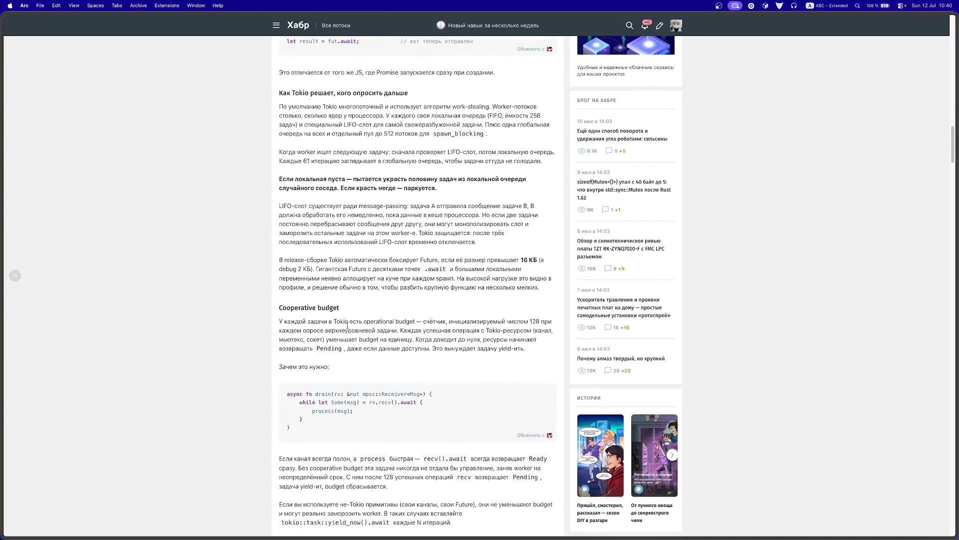
{"action": "scroll", "coordinate": [326, 288], "scroll_direction": "up", "scroll_amount": 1}
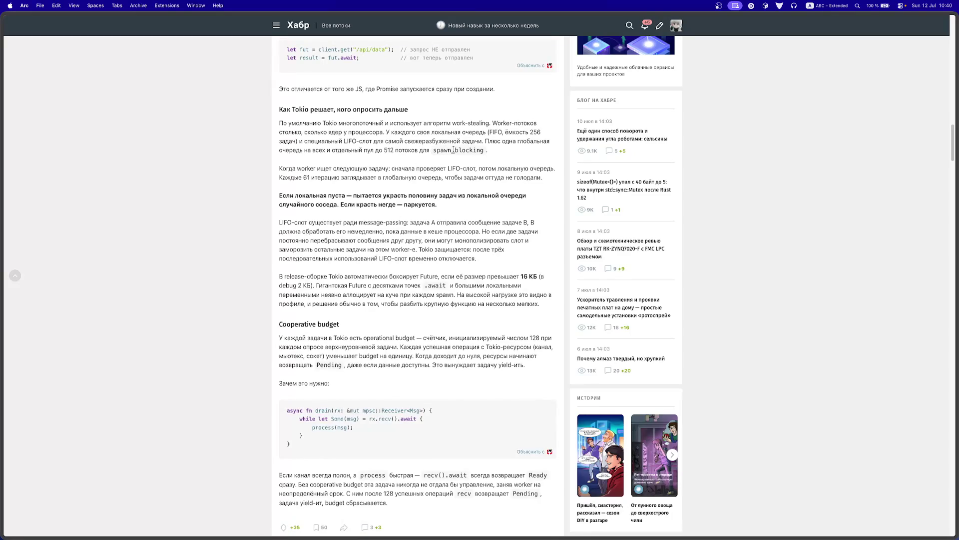
Step: Search Google in a new tab for 'как работает spawn_blocking rust откуда там столько тредов'
{"action": "mouse_move", "coordinate": [2, 337]}
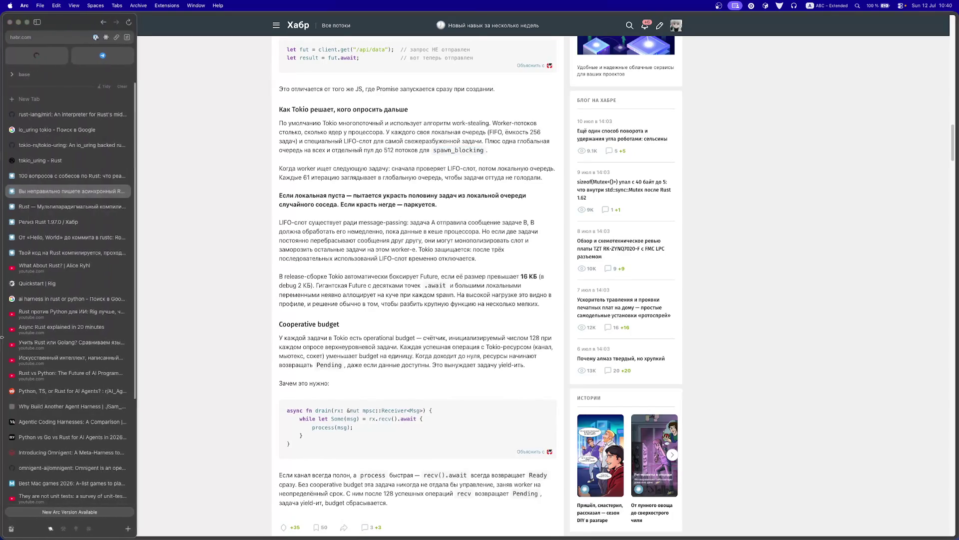
{"action": "left_click", "coordinate": [30, 98]}
{"action": "type", "text": "rfr"}
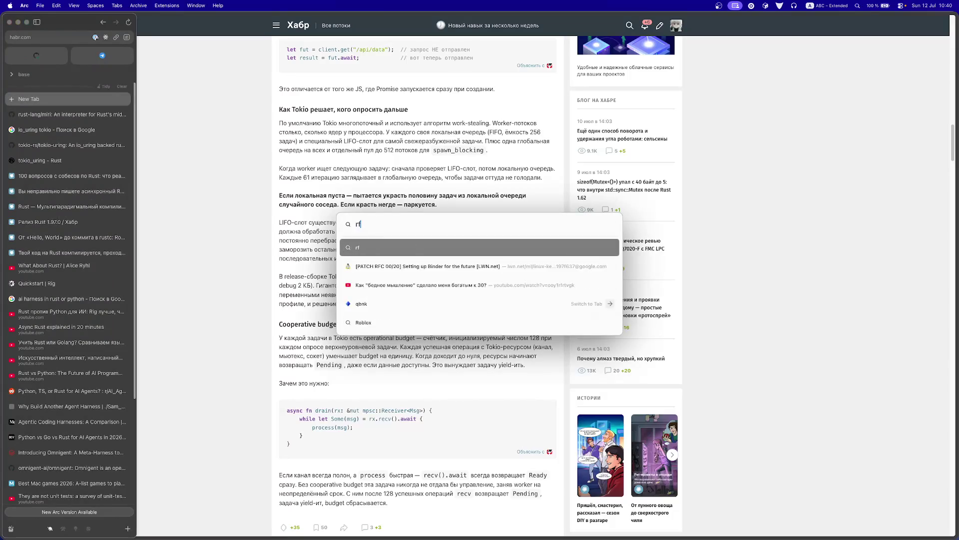
{"action": "key", "text": "BackSpace"}
{"action": "key", "text": "BackSpace"}
{"action": "key", "text": "BackSpace"}
{"action": "key", "text": "ctrl+space"}
{"action": "type", "text": "как работает"}
{"action": "type", "text": "spawn_blocking"}
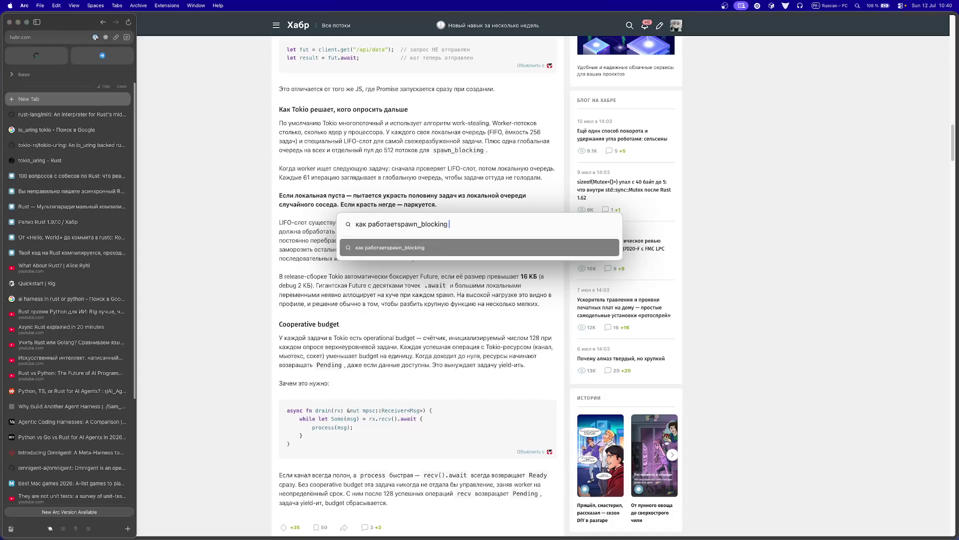
{"action": "key", "text": "ctrl+space"}
{"action": "type", "text": "rust"}
{"action": "key", "text": "ctrl+space"}
{"action": "type", "text": "откуда "}
{"action": "type", "text": "там столько т"}
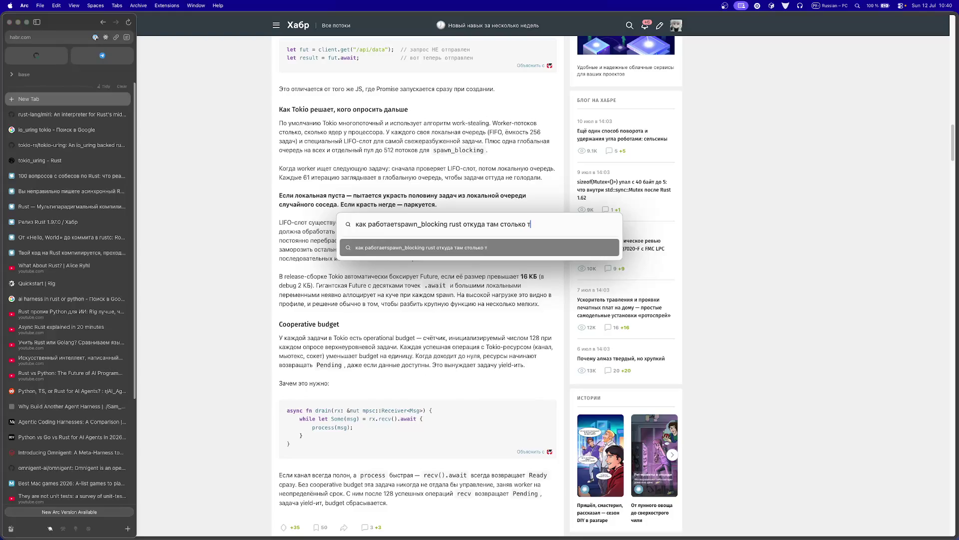
{"action": "type", "text": "редов"}
{"action": "key", "text": "Return"}
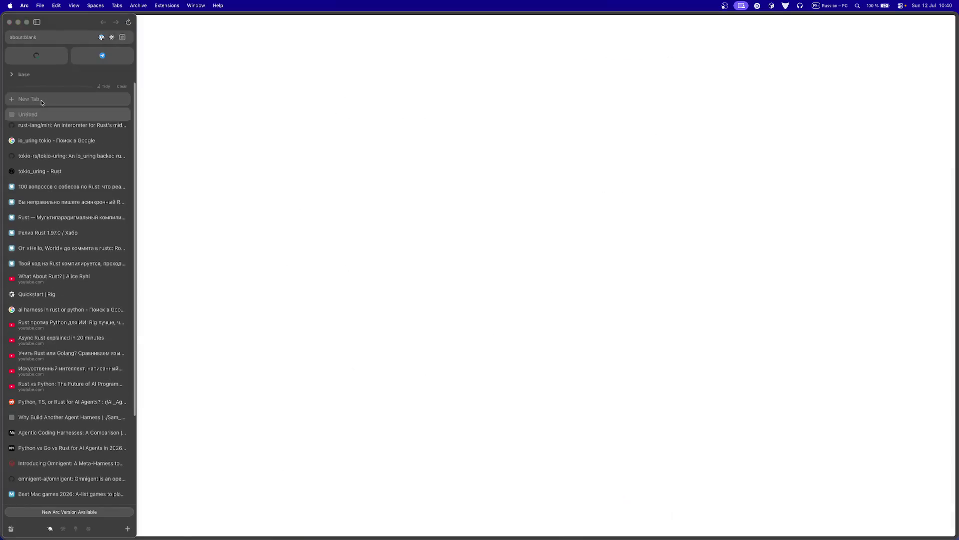
Step: Close the Rust interview-questions article and return to the async Rust article
{"action": "left_click", "coordinate": [45, 191]}
{"action": "key", "text": "ctrl+w"}
{"action": "left_click", "coordinate": [46, 195]}
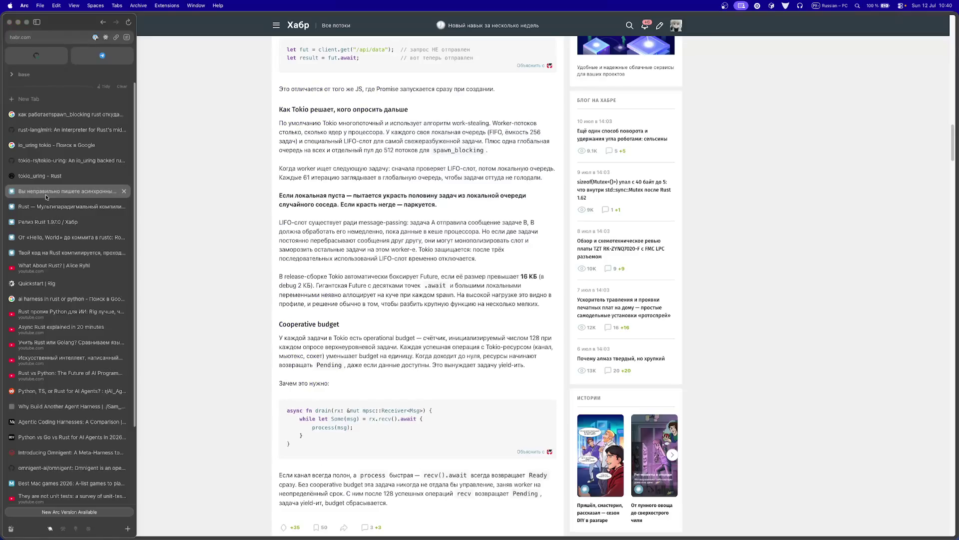
Step: Switch to the 'От «Hello, World» до коммита в rustc' roadmap and read down to 'Когда брать Rust, а когда нет'
{"action": "left_click", "coordinate": [38, 211]}
{"action": "left_click", "coordinate": [37, 222]}
{"action": "left_click", "coordinate": [36, 242]}
{"action": "scroll", "coordinate": [428, 291], "scroll_direction": "down", "scroll_amount": 3}
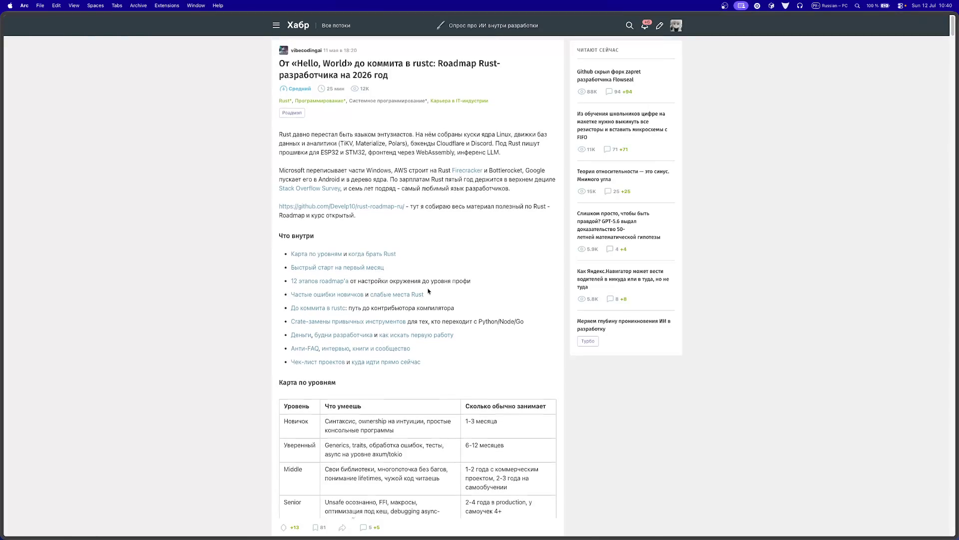
{"action": "scroll", "coordinate": [428, 291], "scroll_direction": "down", "scroll_amount": 1}
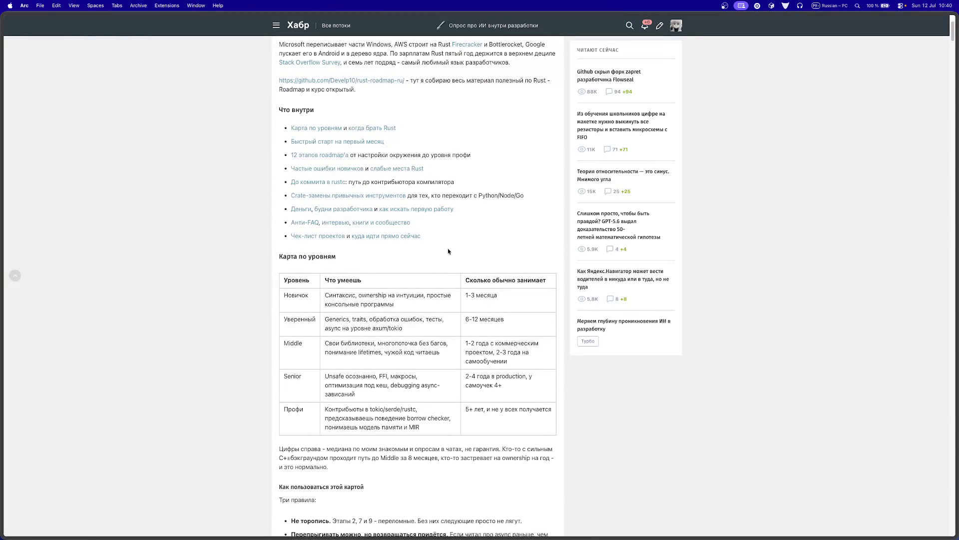
{"action": "scroll", "coordinate": [448, 251], "scroll_direction": "down", "scroll_amount": 2}
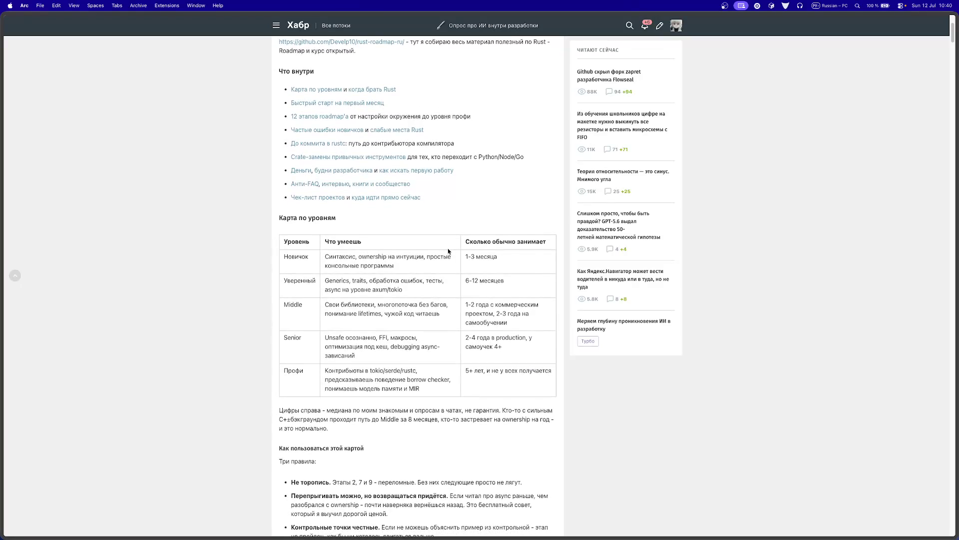
{"action": "scroll", "coordinate": [448, 252], "scroll_direction": "down", "scroll_amount": 1}
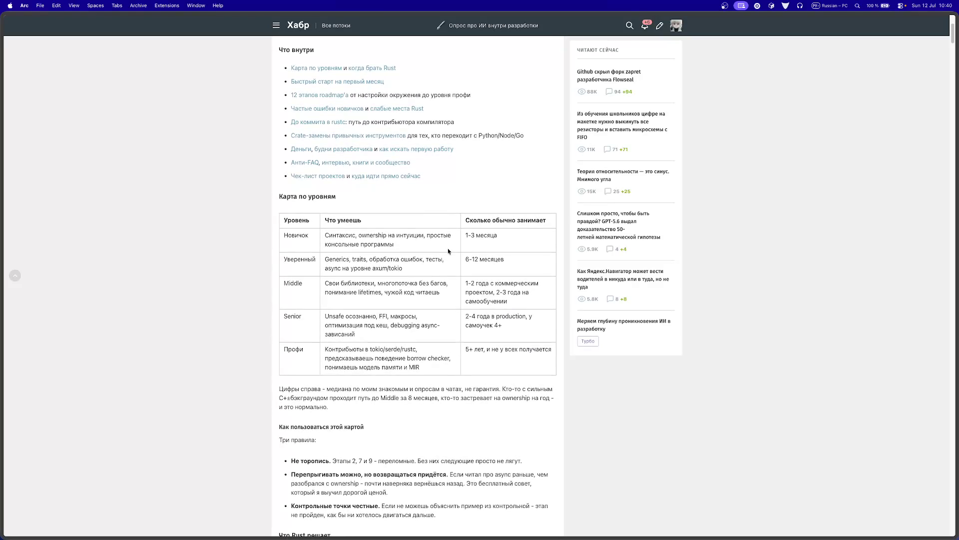
{"action": "scroll", "coordinate": [448, 251], "scroll_direction": "down", "scroll_amount": 1}
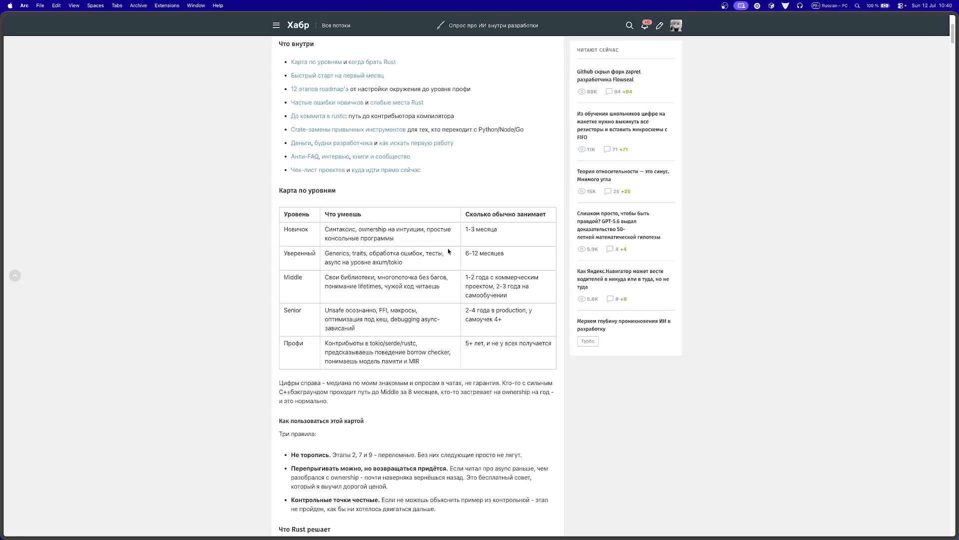
{"action": "scroll", "coordinate": [414, 324], "scroll_direction": "down", "scroll_amount": 15}
{"action": "mouse_move", "coordinate": [2, 323]}
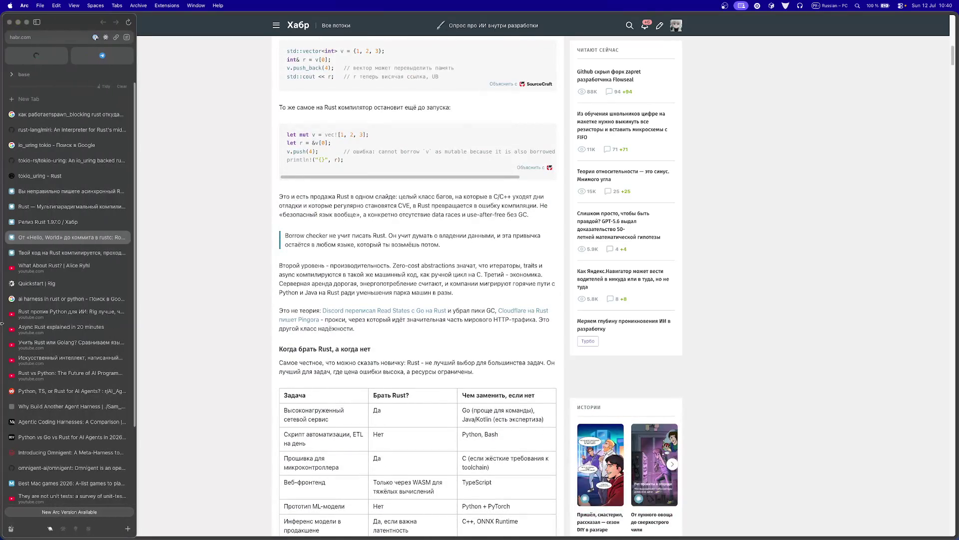
{"action": "scroll", "coordinate": [557, 388], "scroll_direction": "down", "scroll_amount": 5}
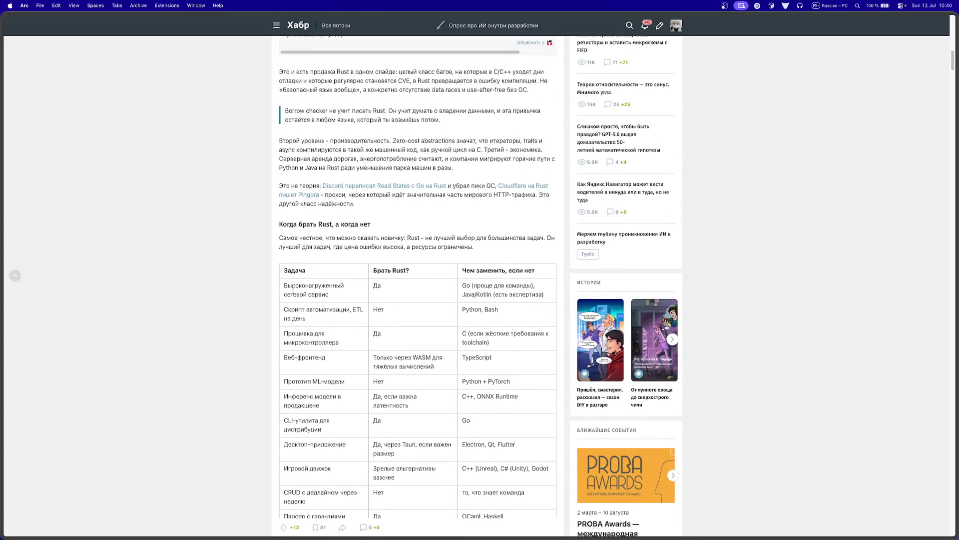
{"action": "scroll", "coordinate": [282, 298], "scroll_direction": "down", "scroll_amount": 1}
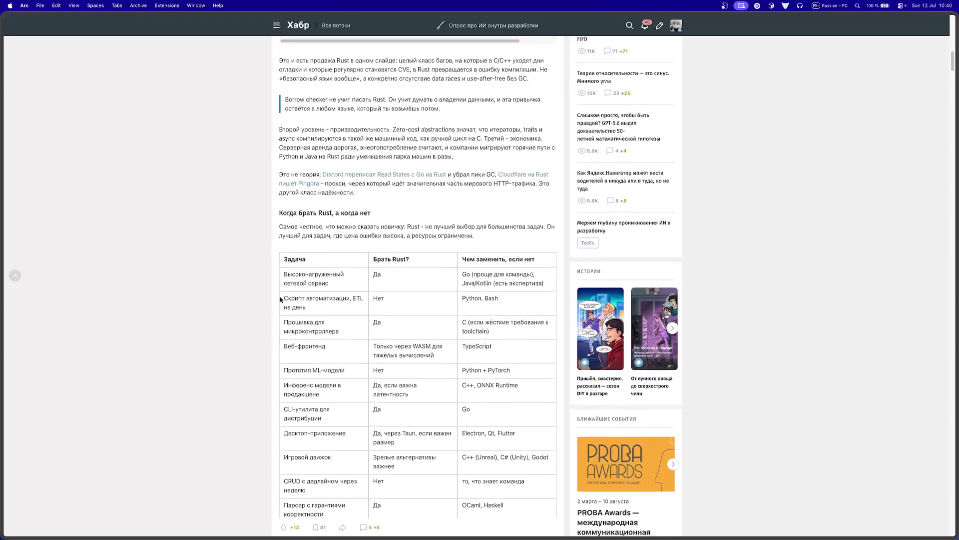
{"action": "scroll", "coordinate": [281, 299], "scroll_direction": "down", "scroll_amount": 1}
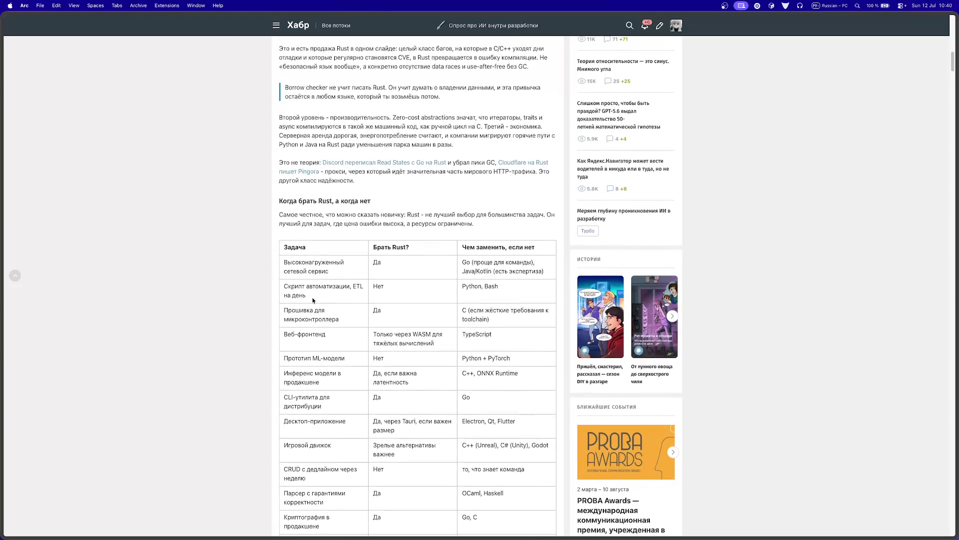
{"action": "scroll", "coordinate": [314, 300], "scroll_direction": "down", "scroll_amount": 2}
{"action": "scroll", "coordinate": [323, 301], "scroll_direction": "down", "scroll_amount": 3}
{"action": "scroll", "coordinate": [323, 299], "scroll_direction": "down", "scroll_amount": 3}
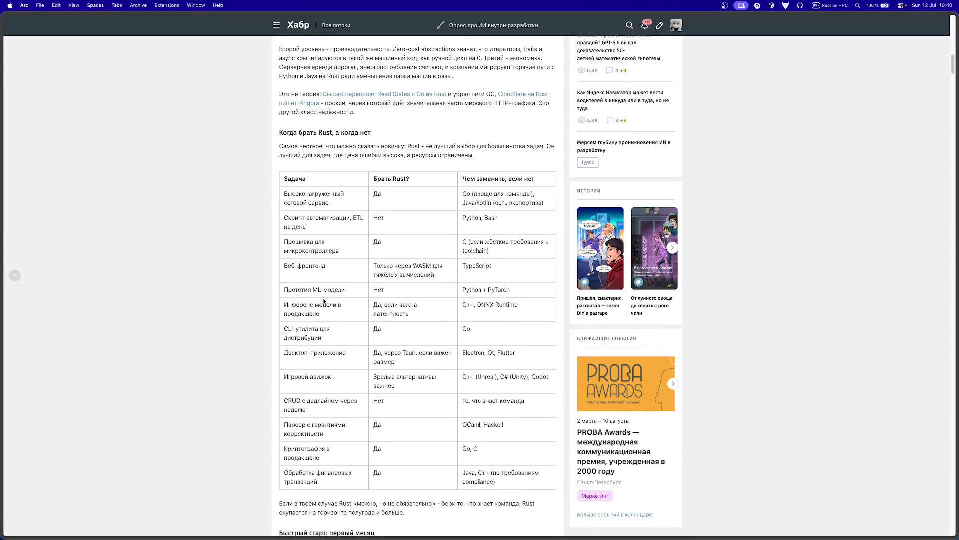
{"action": "scroll", "coordinate": [323, 300], "scroll_direction": "down", "scroll_amount": 1}
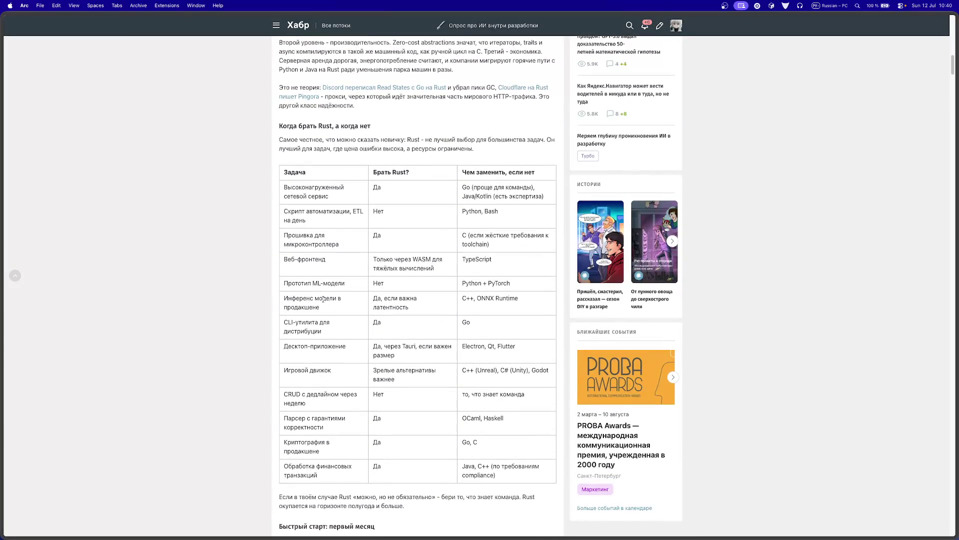
{"action": "scroll", "coordinate": [324, 300], "scroll_direction": "down", "scroll_amount": 1}
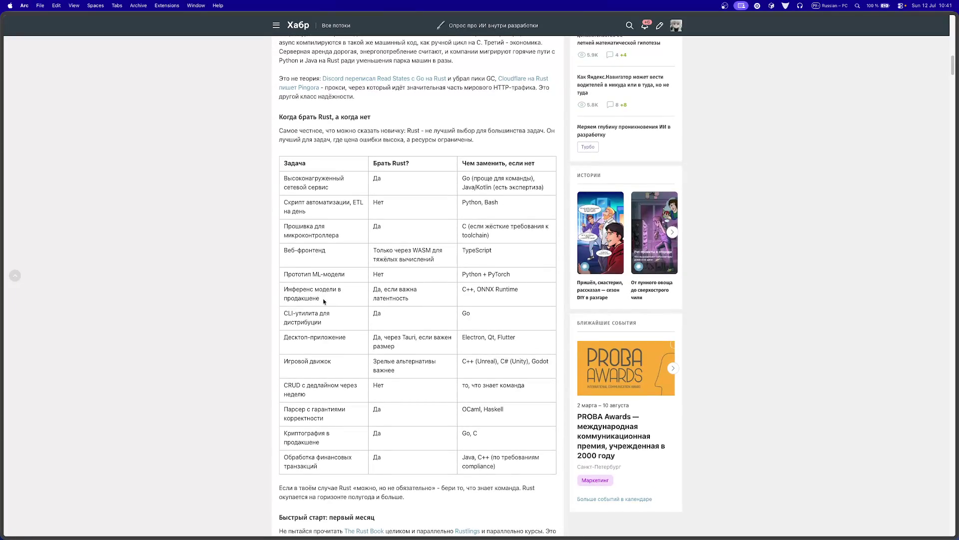
{"action": "scroll", "coordinate": [323, 301], "scroll_direction": "down", "scroll_amount": 1}
{"action": "scroll", "coordinate": [323, 300], "scroll_direction": "down", "scroll_amount": 2}
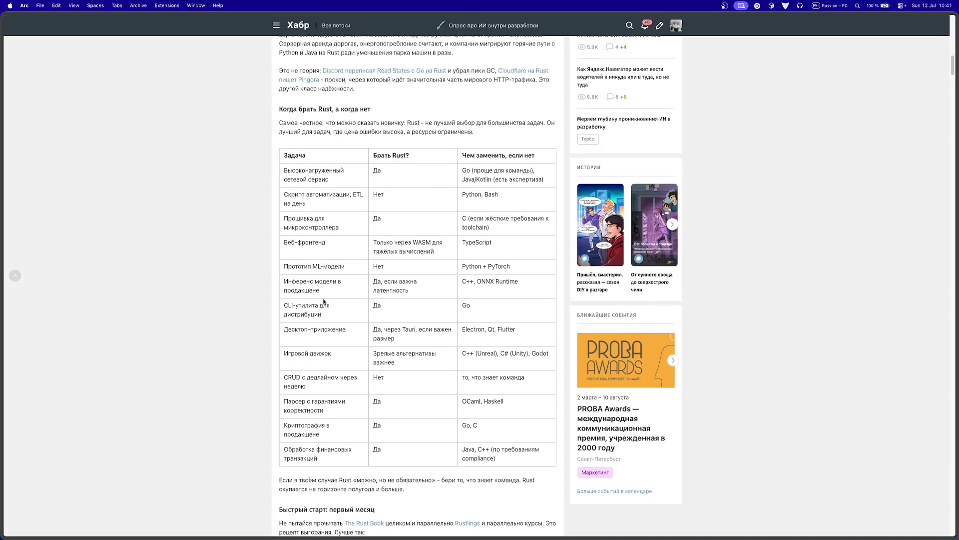
{"action": "scroll", "coordinate": [324, 301], "scroll_direction": "down", "scroll_amount": 1}
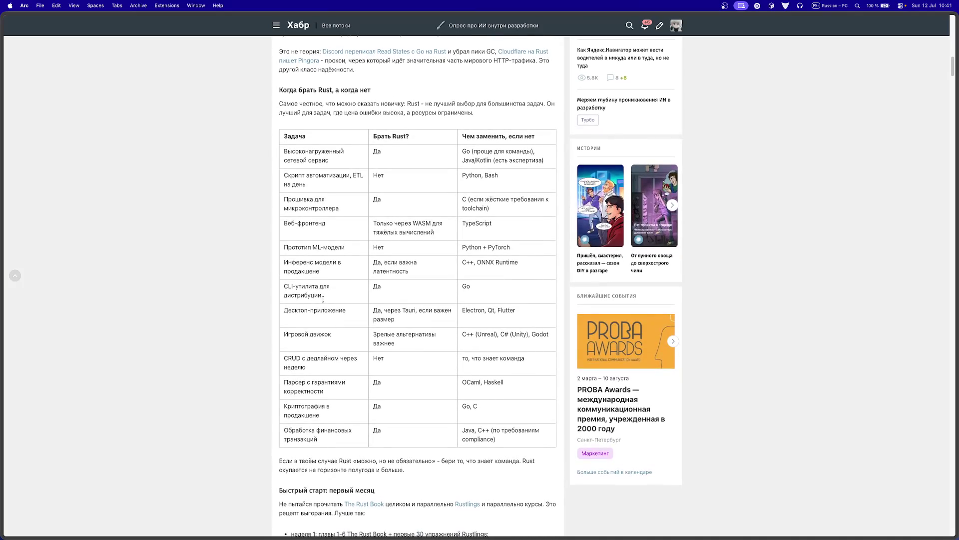
{"action": "mouse_move", "coordinate": [2, 270]}
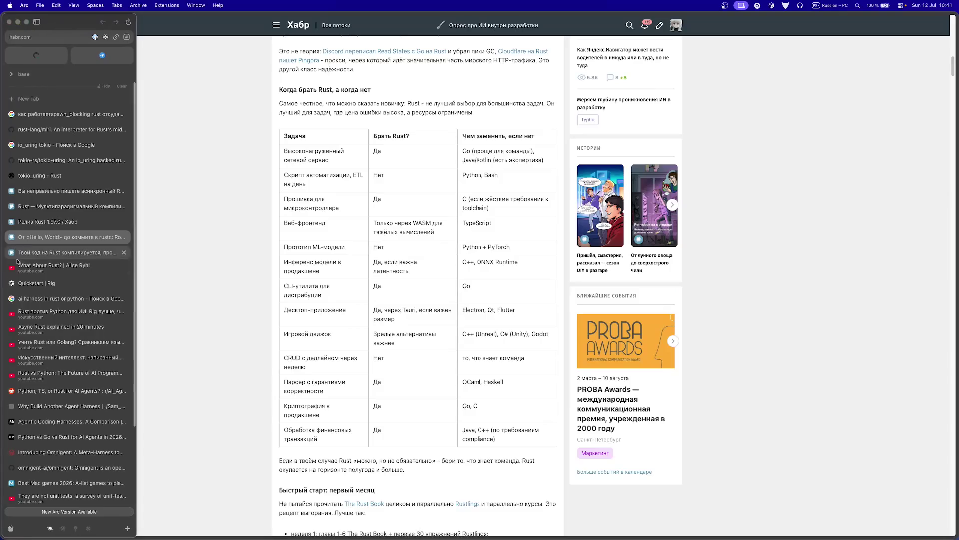
{"action": "left_click", "coordinate": [44, 239]}
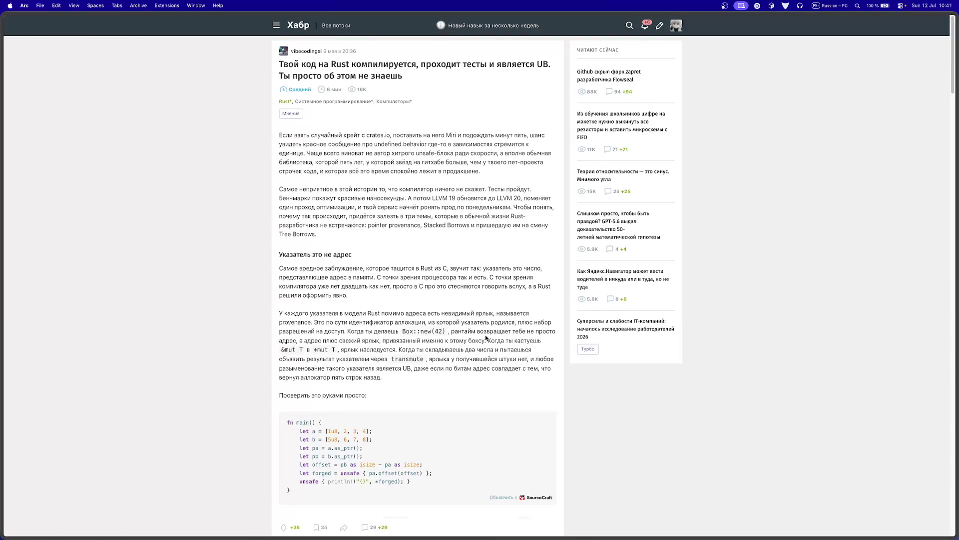
Step: Scroll the UB article down to its 29 comments on with_exposed_provenance and floating-point optimizations
{"action": "scroll", "coordinate": [364, 314], "scroll_direction": "down", "scroll_amount": 20}
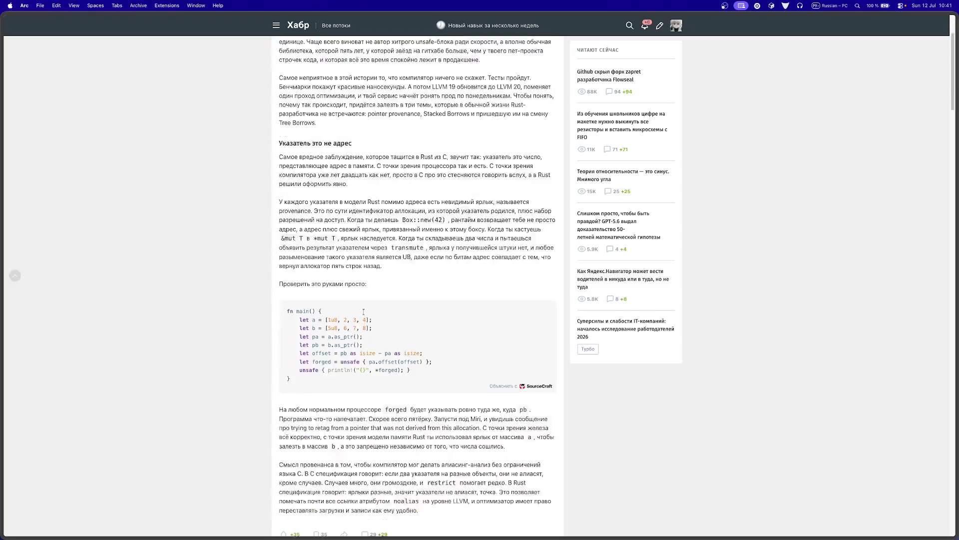
{"action": "scroll", "coordinate": [365, 315], "scroll_direction": "down", "scroll_amount": 5}
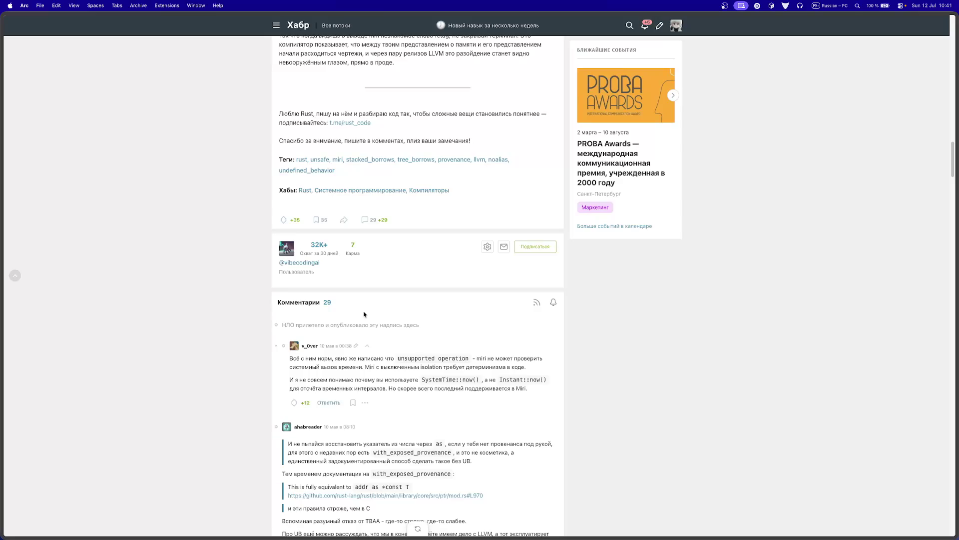
{"action": "scroll", "coordinate": [364, 314], "scroll_direction": "down", "scroll_amount": 1}
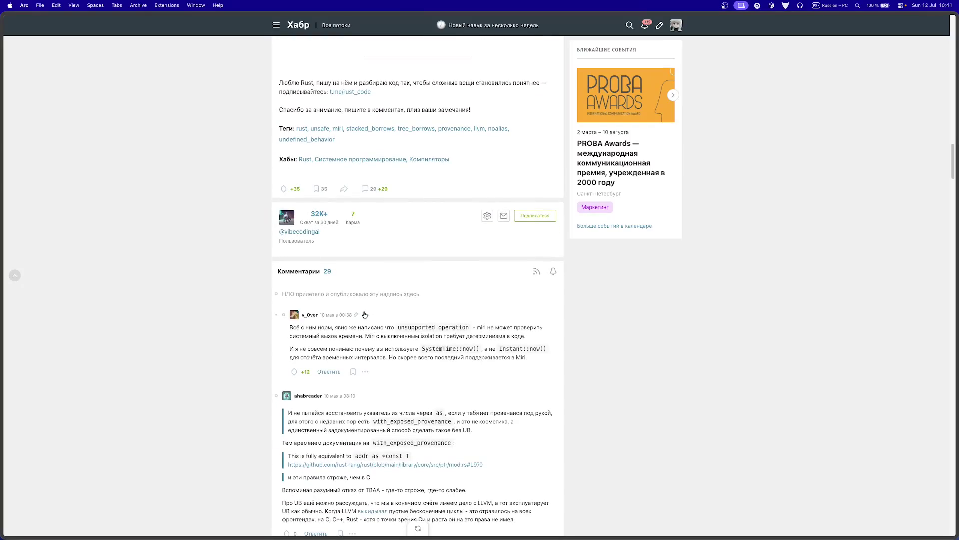
{"action": "scroll", "coordinate": [364, 314], "scroll_direction": "down", "scroll_amount": 1}
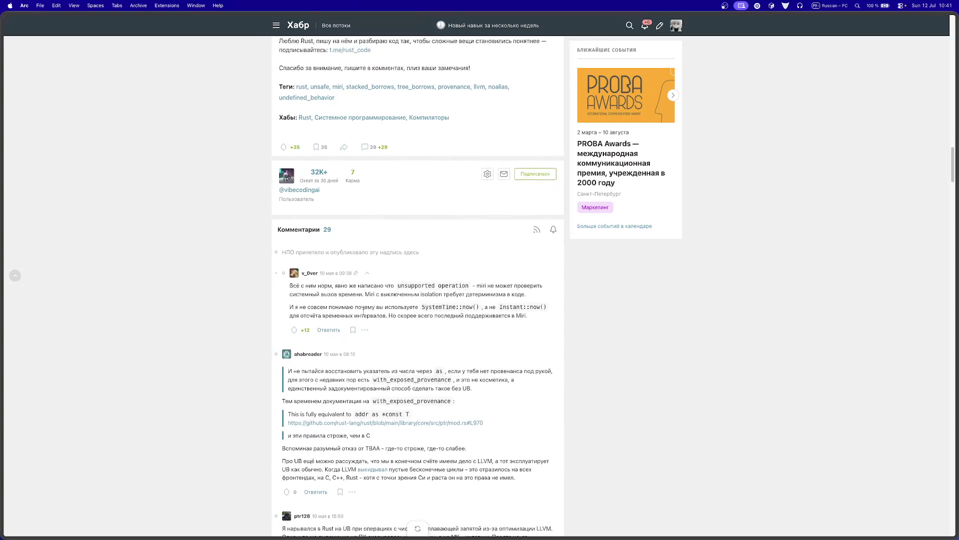
{"action": "scroll", "coordinate": [364, 313], "scroll_direction": "down", "scroll_amount": 1}
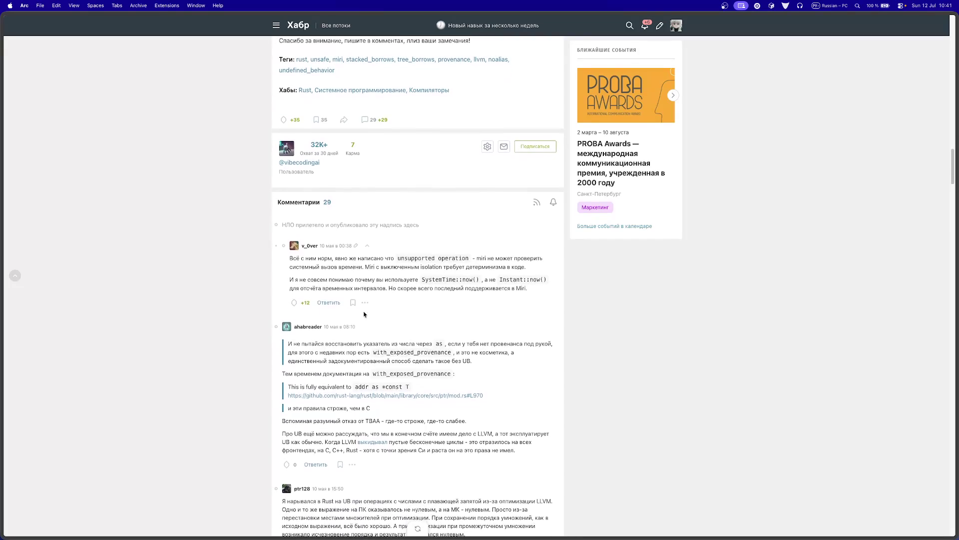
{"action": "scroll", "coordinate": [364, 315], "scroll_direction": "down", "scroll_amount": 1}
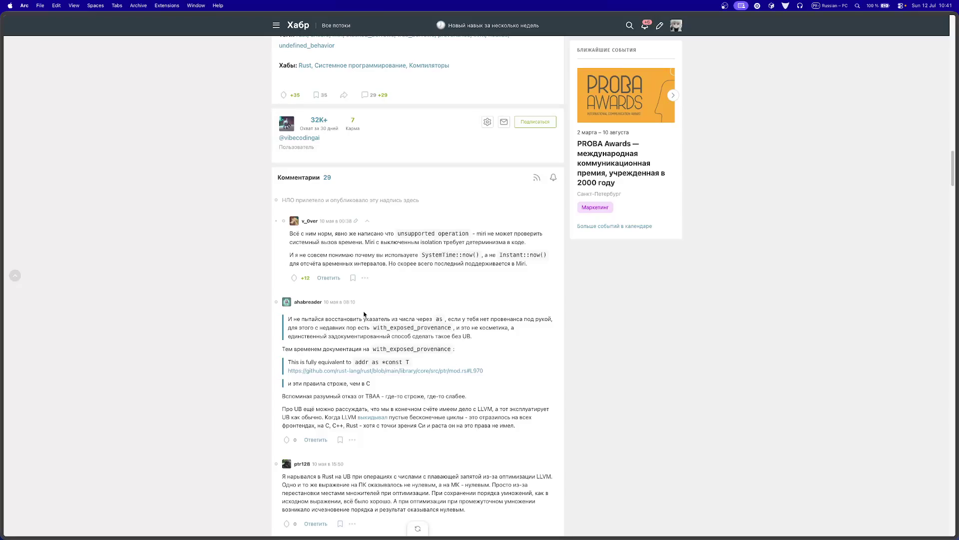
{"action": "scroll", "coordinate": [363, 313], "scroll_direction": "down", "scroll_amount": 2}
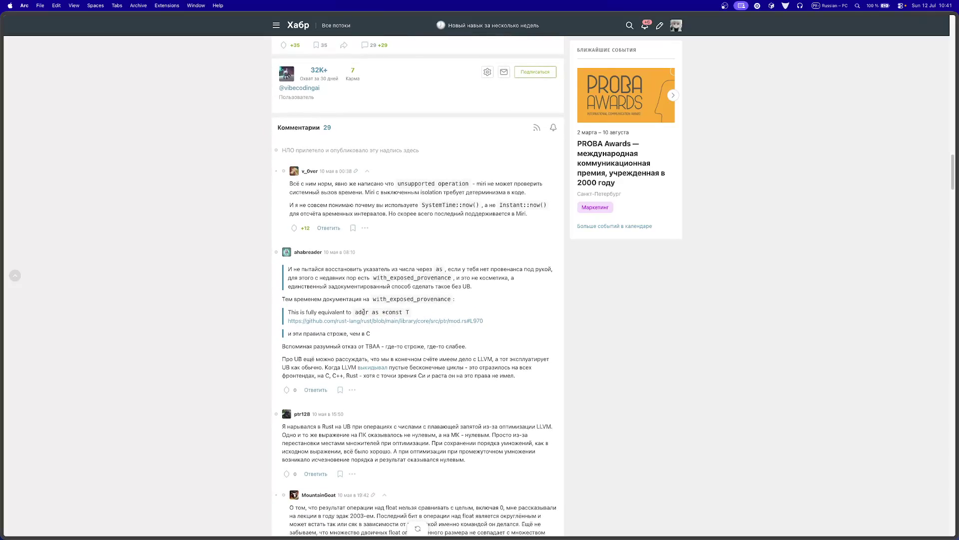
{"action": "scroll", "coordinate": [363, 311], "scroll_direction": "down", "scroll_amount": 1}
{"action": "scroll", "coordinate": [365, 314], "scroll_direction": "down", "scroll_amount": 3}
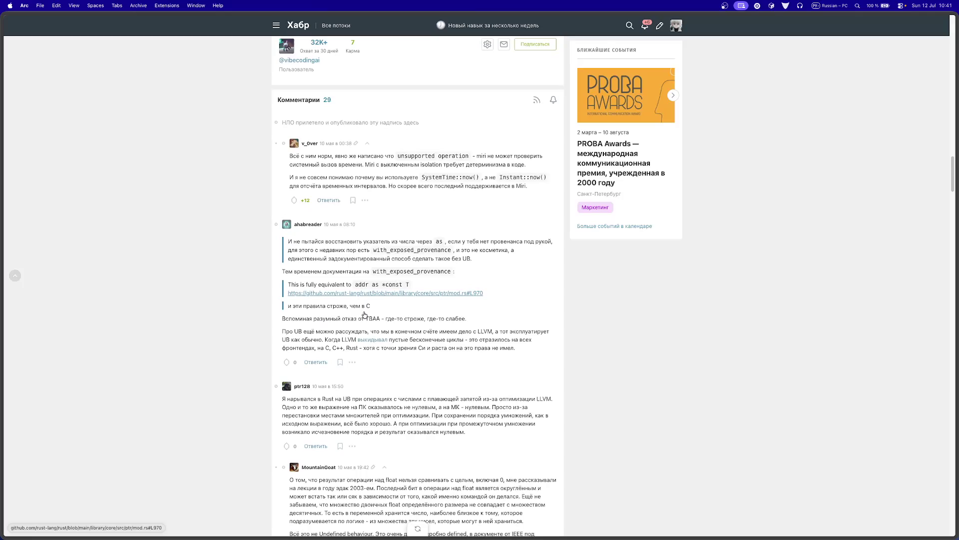
{"action": "scroll", "coordinate": [365, 314], "scroll_direction": "down", "scroll_amount": 5}
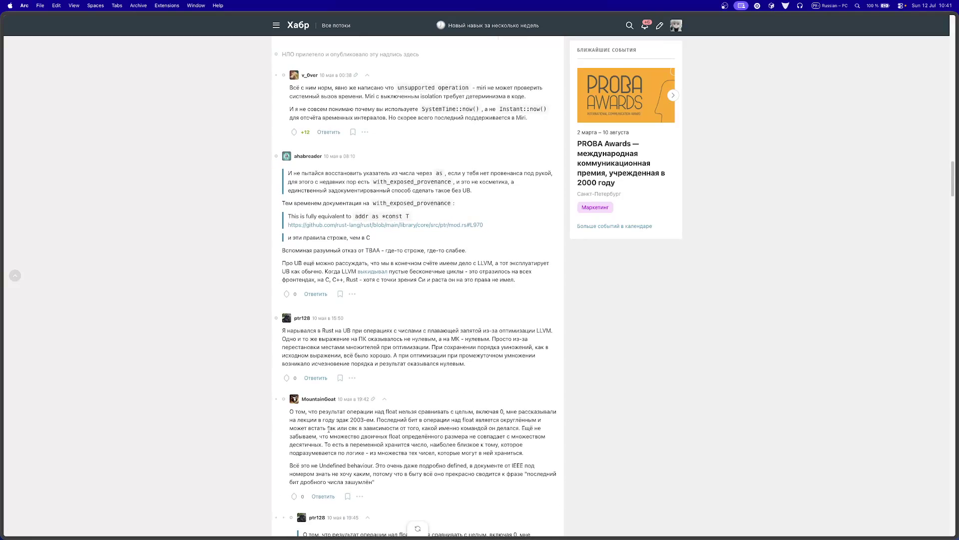
Step: Highlight a float-rounding passage, then read the comments down to the fast-math, IEEE 754-2019 and ESP32-S3 debate
{"action": "mouse_move", "coordinate": [390, 421]}
{"action": "left_mouse_down"}
{"action": "mouse_move", "coordinate": [514, 421]}
{"action": "mouse_move", "coordinate": [381, 427]}
{"action": "left_mouse_up"}
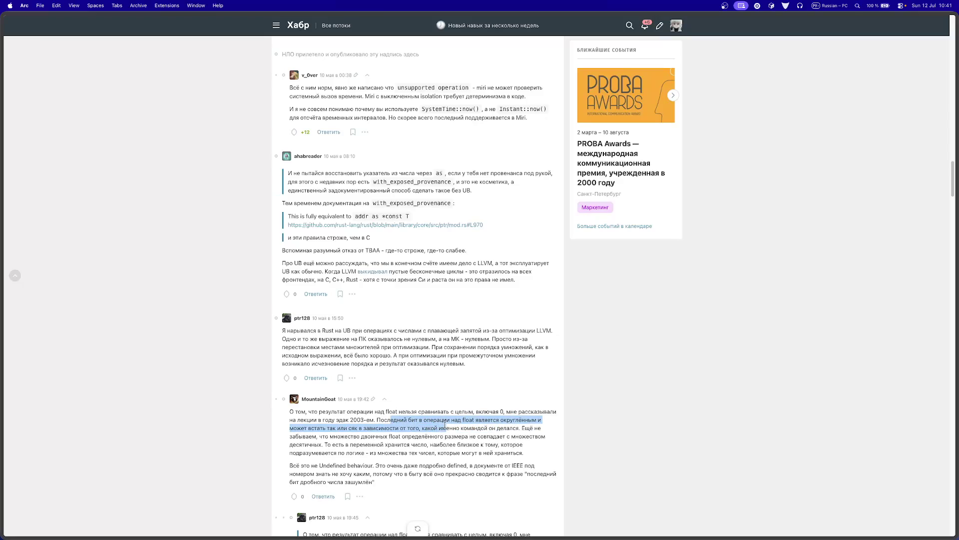
{"action": "scroll", "coordinate": [368, 430], "scroll_direction": "down", "scroll_amount": 5}
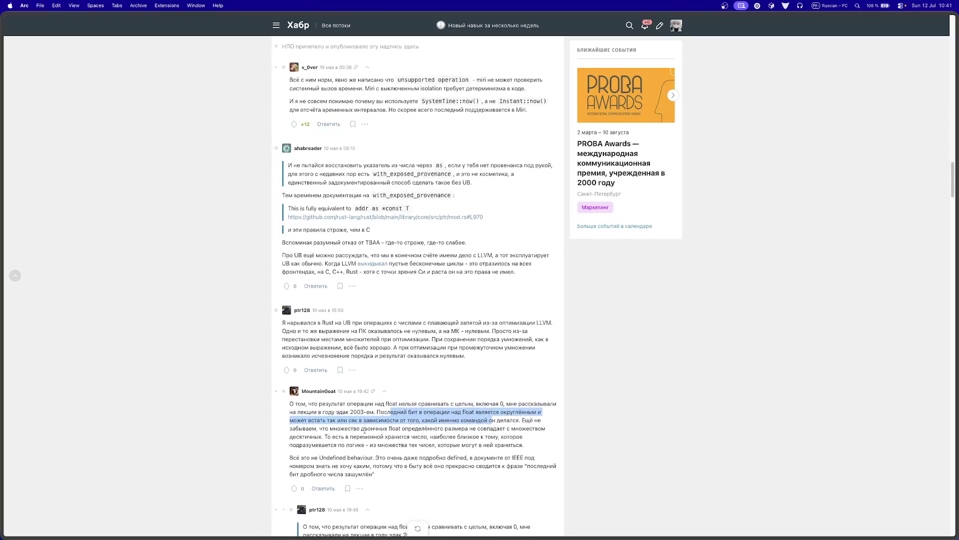
{"action": "scroll", "coordinate": [364, 433], "scroll_direction": "down", "scroll_amount": 1}
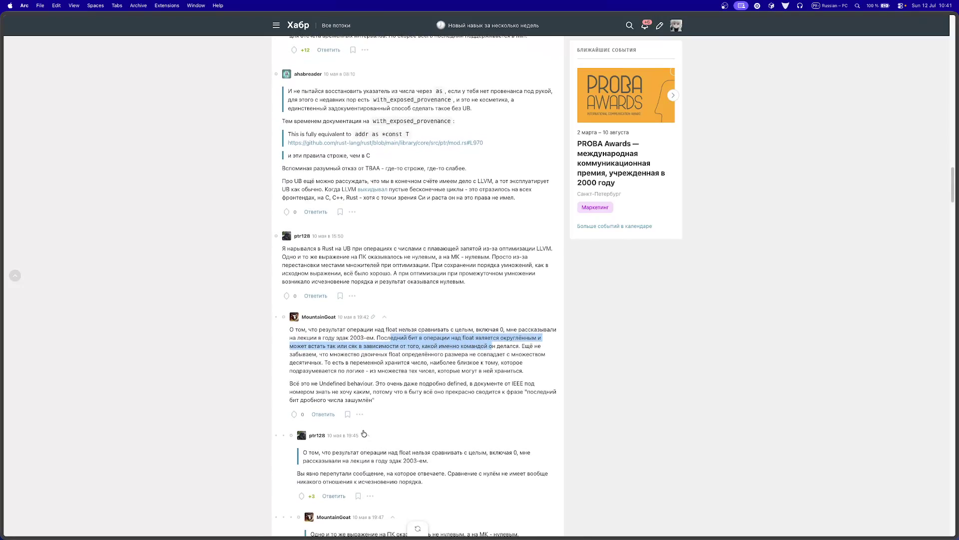
{"action": "scroll", "coordinate": [363, 433], "scroll_direction": "down", "scroll_amount": 1}
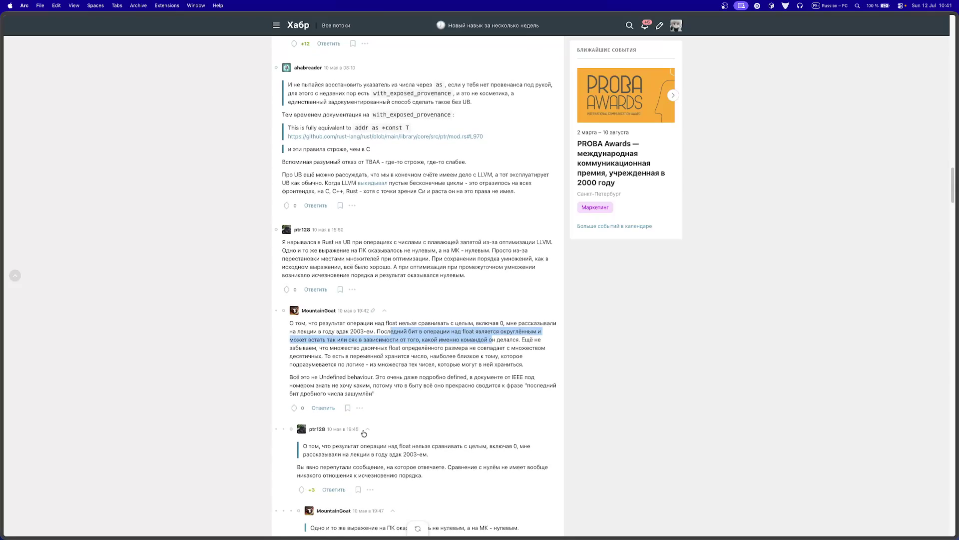
{"action": "scroll", "coordinate": [363, 434], "scroll_direction": "down", "scroll_amount": 4}
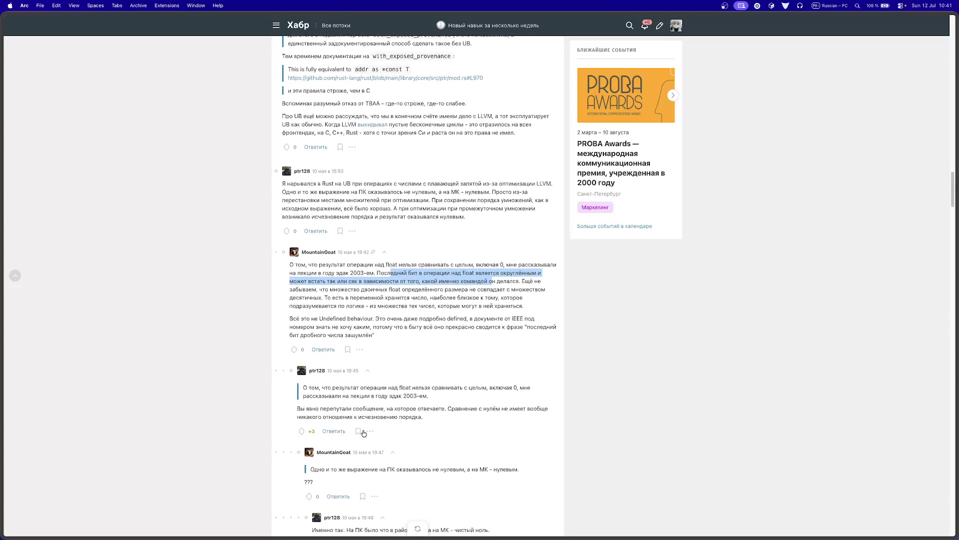
{"action": "scroll", "coordinate": [364, 433], "scroll_direction": "down", "scroll_amount": 4}
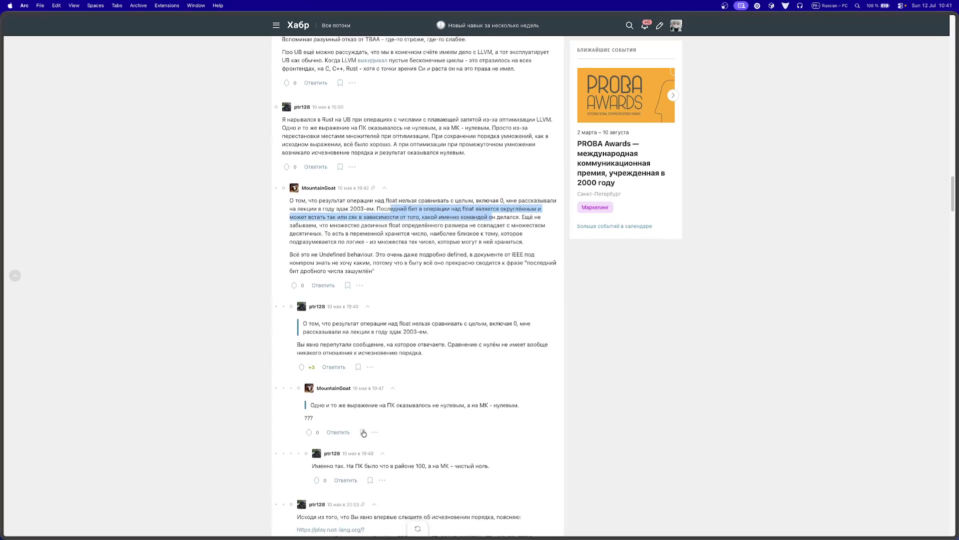
{"action": "scroll", "coordinate": [362, 430], "scroll_direction": "down", "scroll_amount": 5}
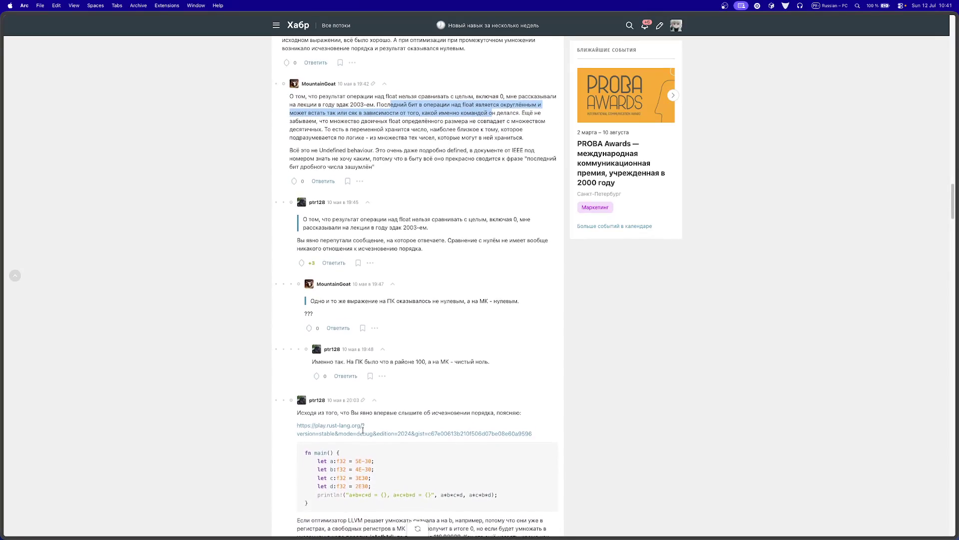
{"action": "scroll", "coordinate": [363, 430], "scroll_direction": "down", "scroll_amount": 3}
{"action": "scroll", "coordinate": [364, 433], "scroll_direction": "down", "scroll_amount": 1}
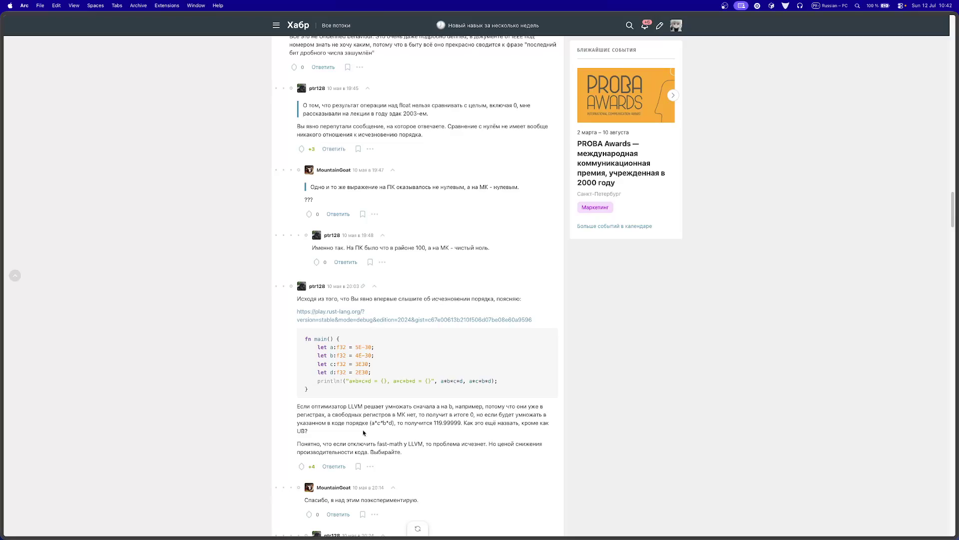
{"action": "scroll", "coordinate": [364, 433], "scroll_direction": "down", "scroll_amount": 1}
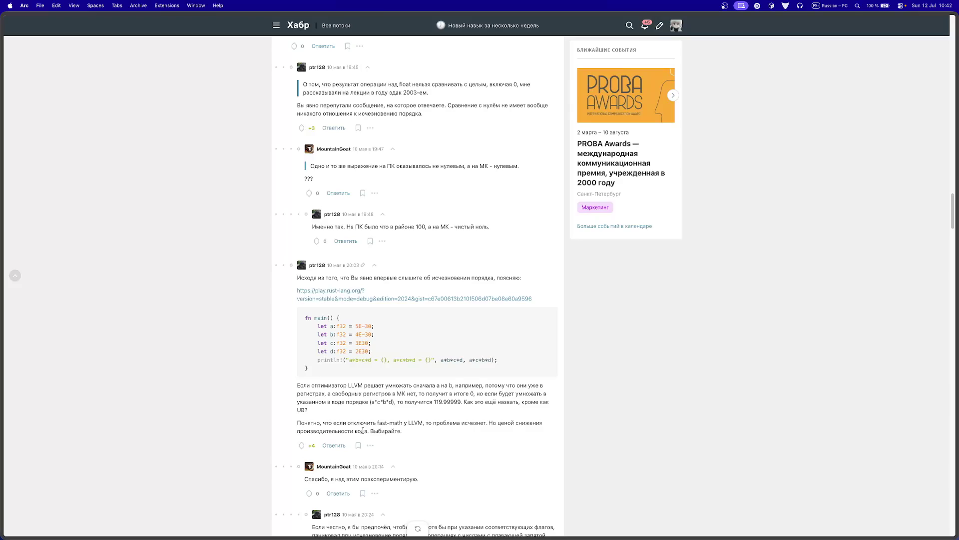
{"action": "scroll", "coordinate": [363, 430], "scroll_direction": "down", "scroll_amount": 5}
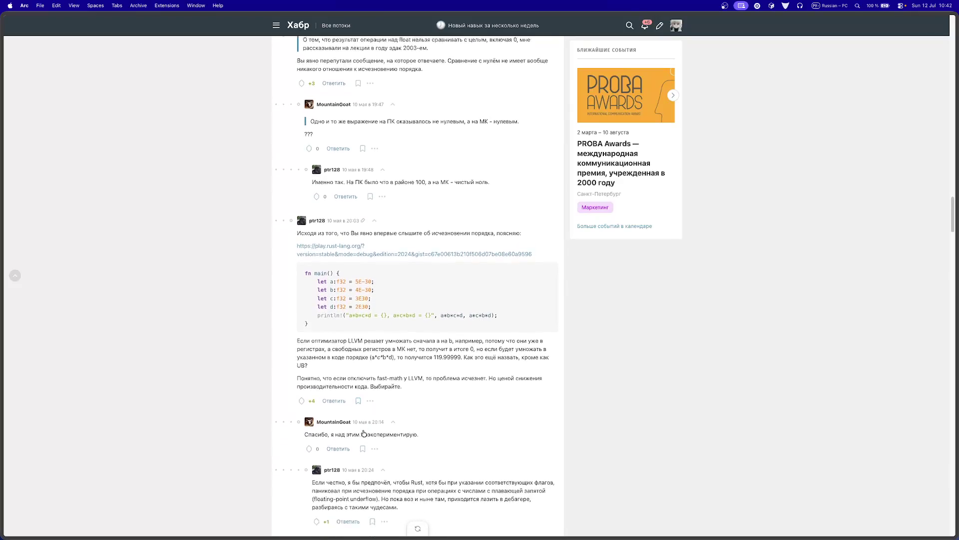
{"action": "scroll", "coordinate": [364, 433], "scroll_direction": "down", "scroll_amount": 5}
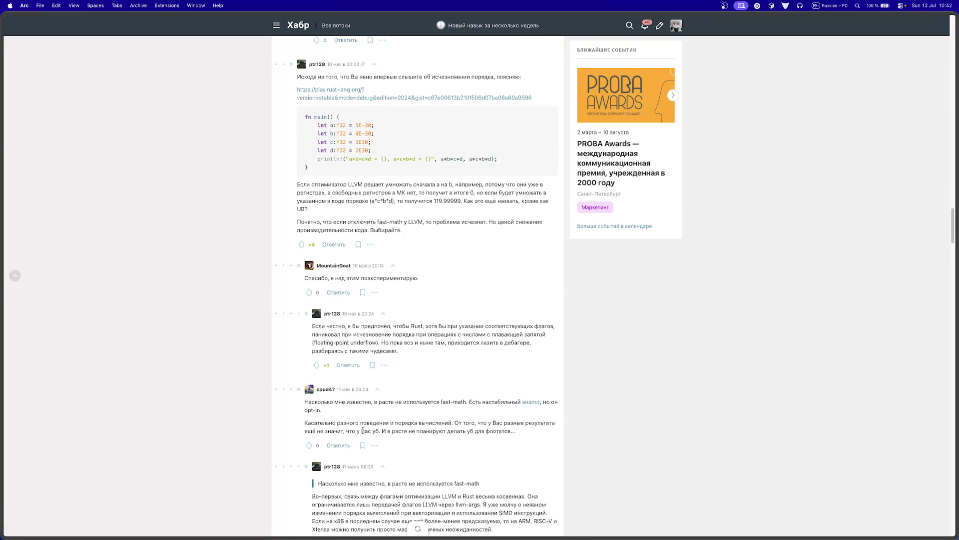
{"action": "scroll", "coordinate": [363, 430], "scroll_direction": "down", "scroll_amount": 20}
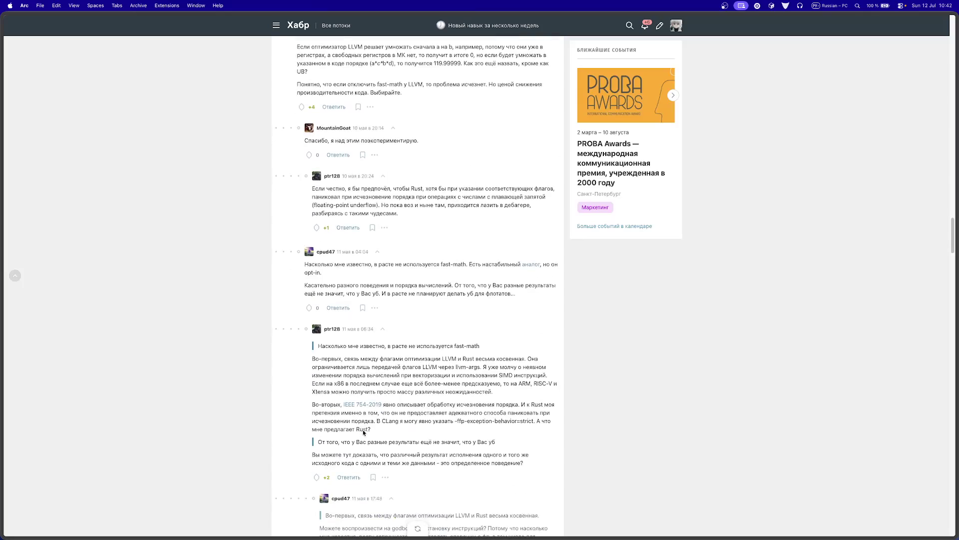
Step: Switch to the 'Rust против Python для ИИ: Rig лучше, чем Langchain?' video and skip ahead to 8:09
{"action": "mouse_move", "coordinate": [3, 420]}
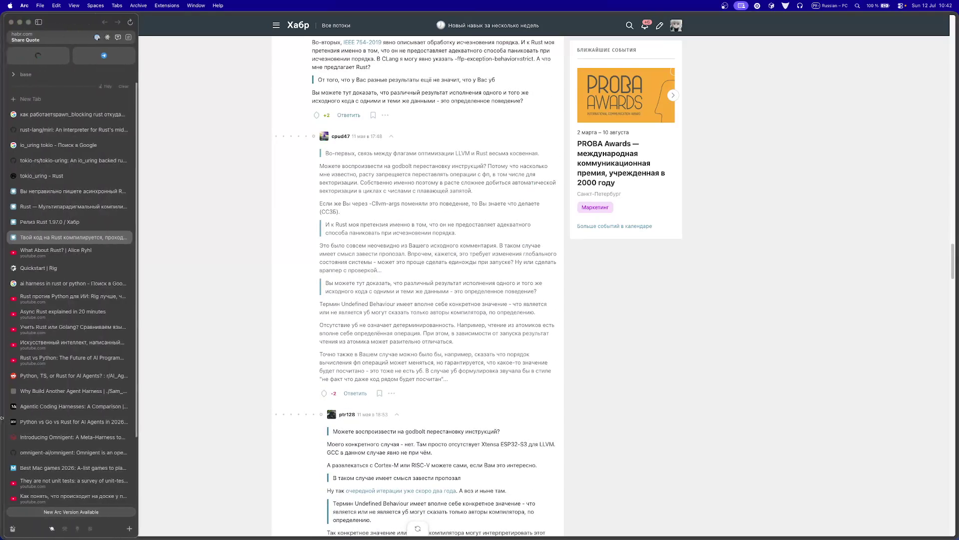
{"action": "left_click", "coordinate": [54, 223]}
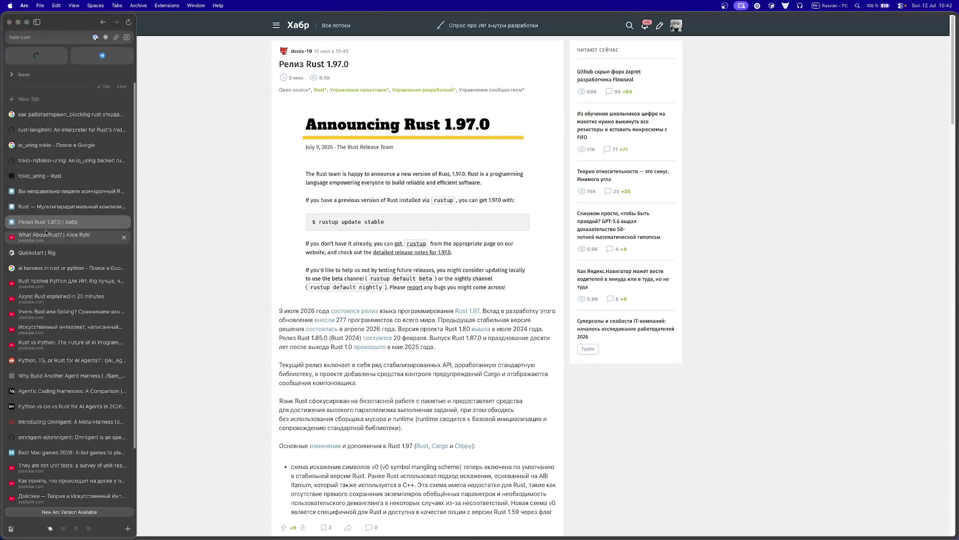
{"action": "left_click", "coordinate": [45, 234]}
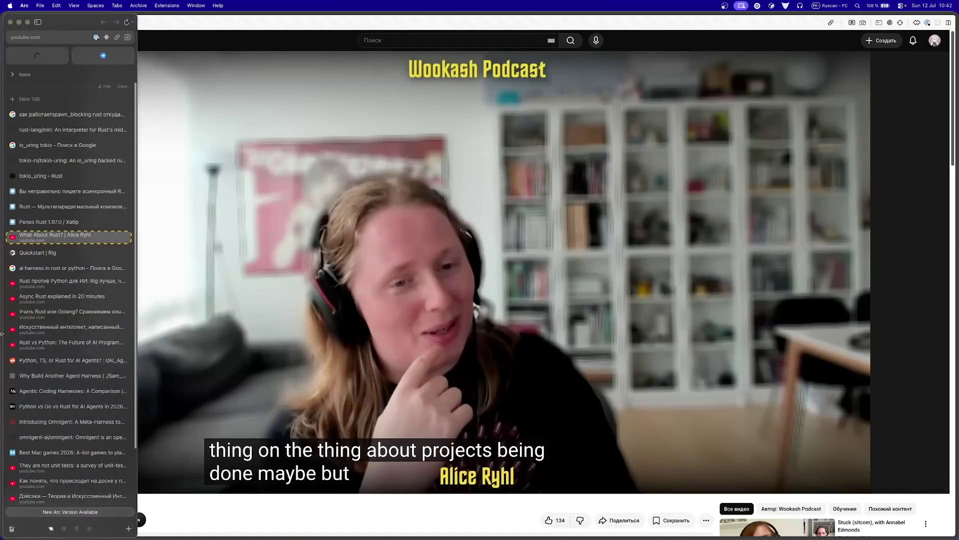
{"action": "left_click", "coordinate": [50, 252]}
{"action": "left_click", "coordinate": [51, 270]}
{"action": "left_click", "coordinate": [51, 281]}
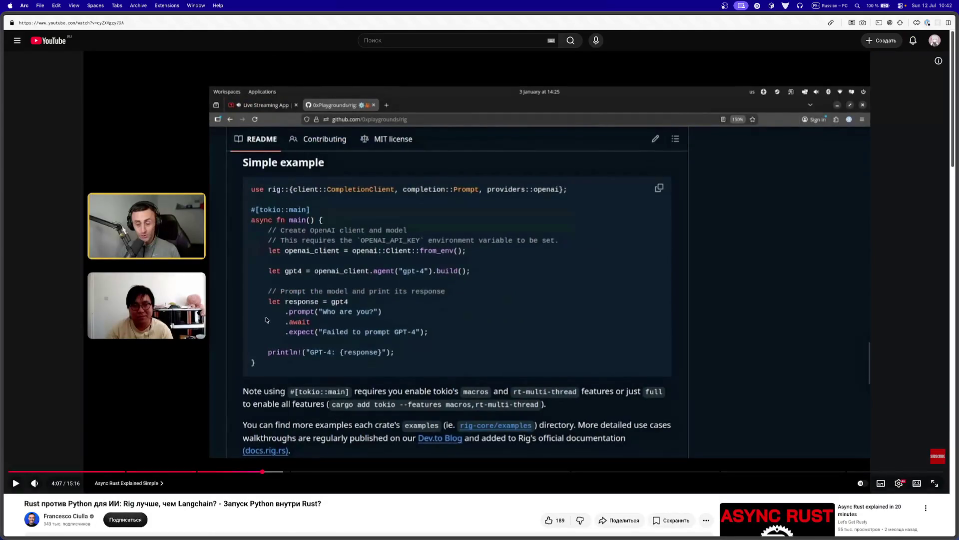
{"action": "left_click_drag", "start_coordinate": [299, 472], "coordinate": [509, 472]}
{"action": "left_click", "coordinate": [411, 474]}
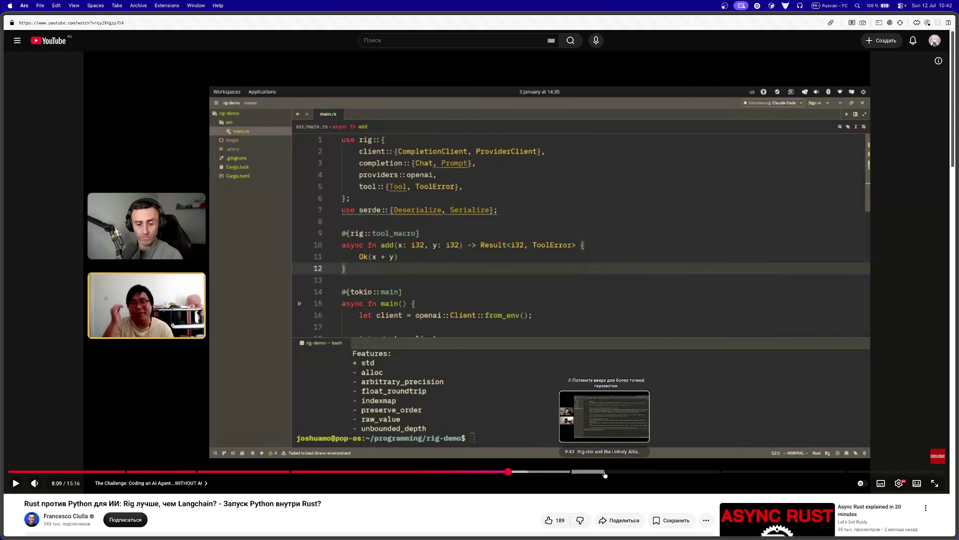
Step: Jump through the Rig-rlm chapter to 12:39 in the Flask app final demo
{"action": "left_click", "coordinate": [604, 472]}
{"action": "mouse_move", "coordinate": [651, 473]}
{"action": "left_mouse_down"}
{"action": "mouse_move", "coordinate": [671, 472]}
{"action": "mouse_move", "coordinate": [650, 473]}
{"action": "left_mouse_up"}
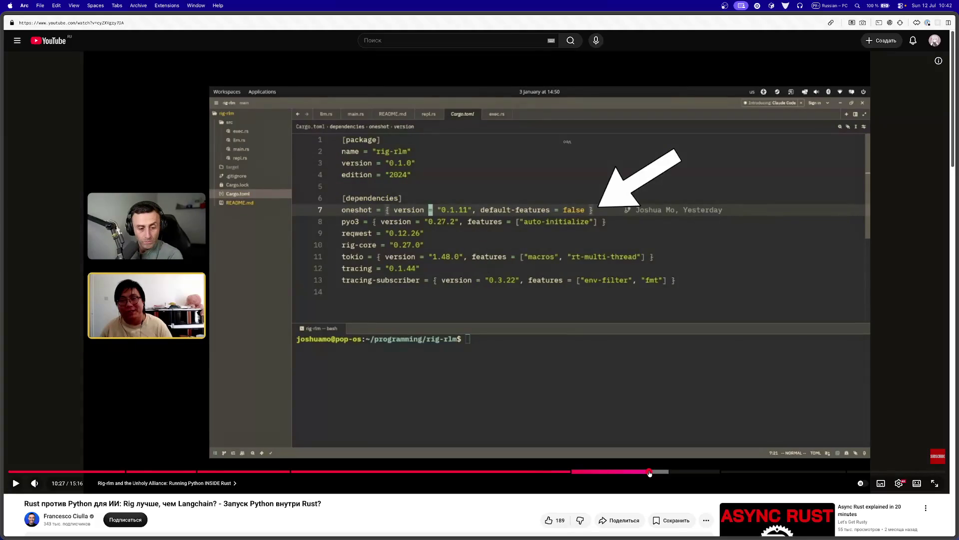
{"action": "left_click", "coordinate": [605, 473]}
{"action": "left_click", "coordinate": [730, 473]}
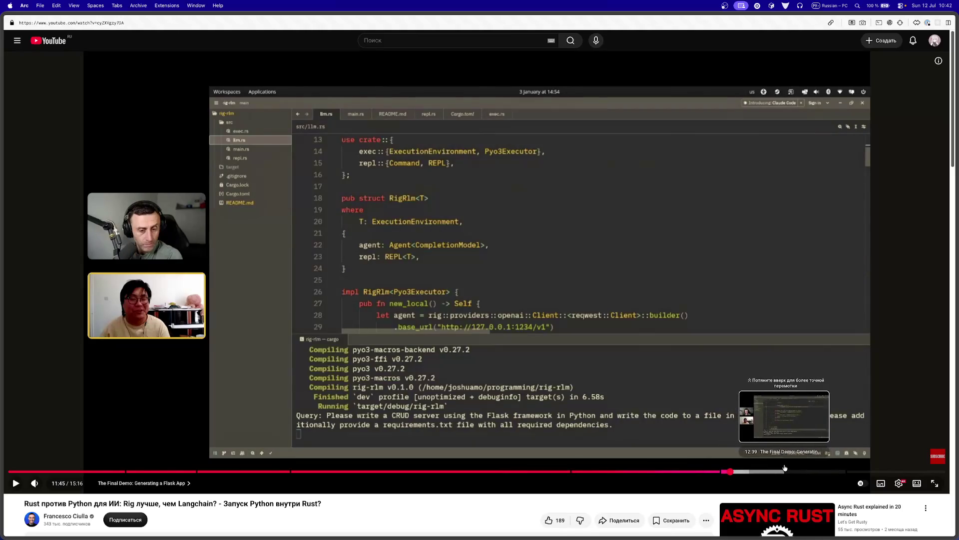
{"action": "left_click", "coordinate": [785, 468]}
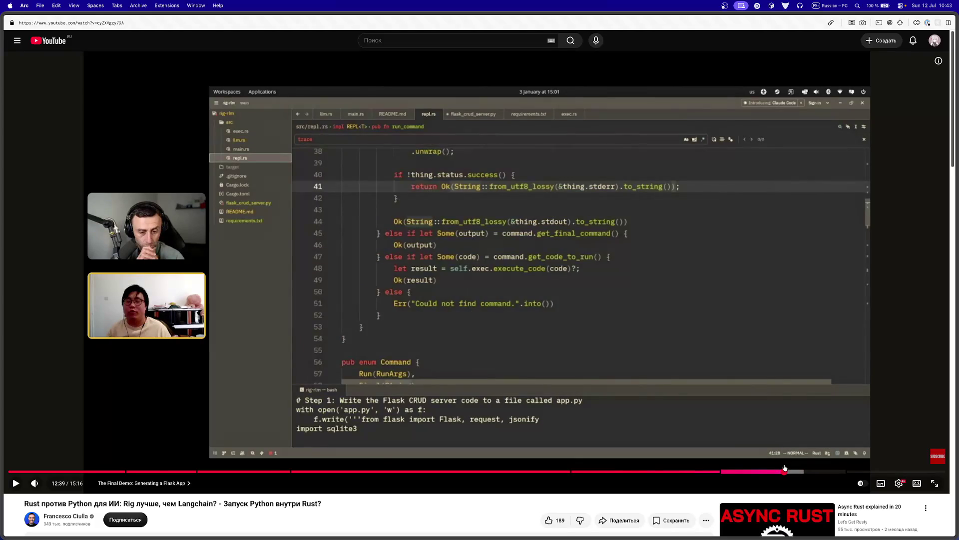
{"action": "scroll", "coordinate": [514, 406], "scroll_direction": "down", "scroll_amount": 4}
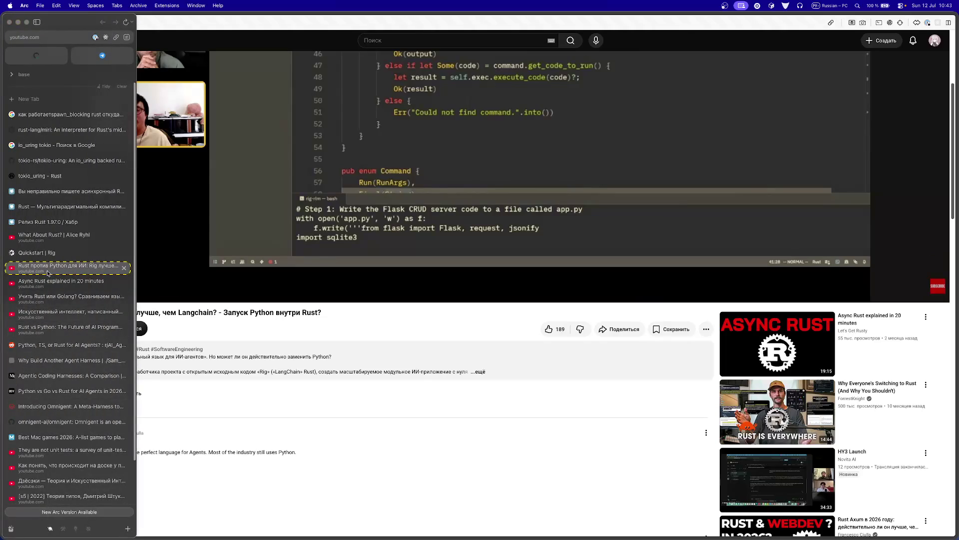
Step: Play 'Async Rust explained in 20 minutes' from 0:57 Tasks vs. Futures with English auto-captions on
{"action": "left_click", "coordinate": [46, 275]}
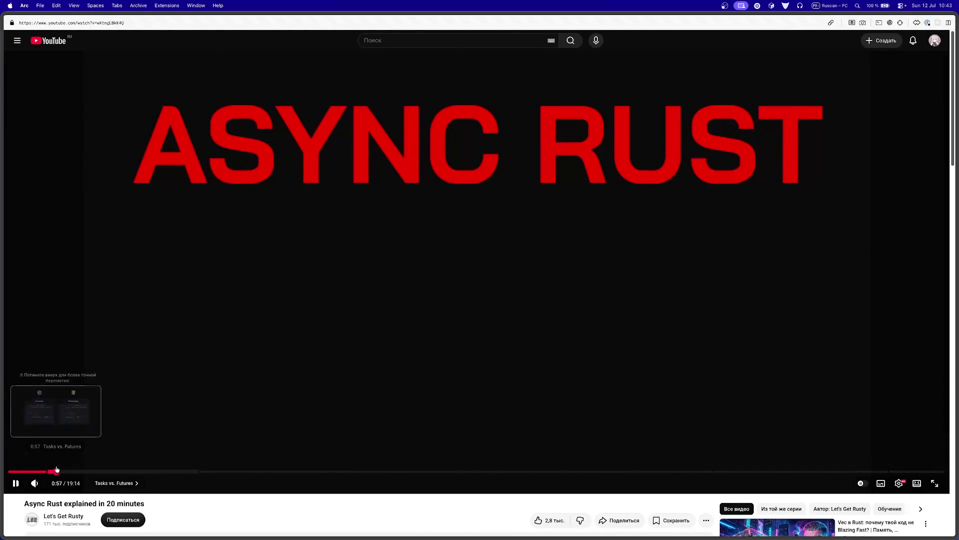
{"action": "left_click", "coordinate": [56, 470]}
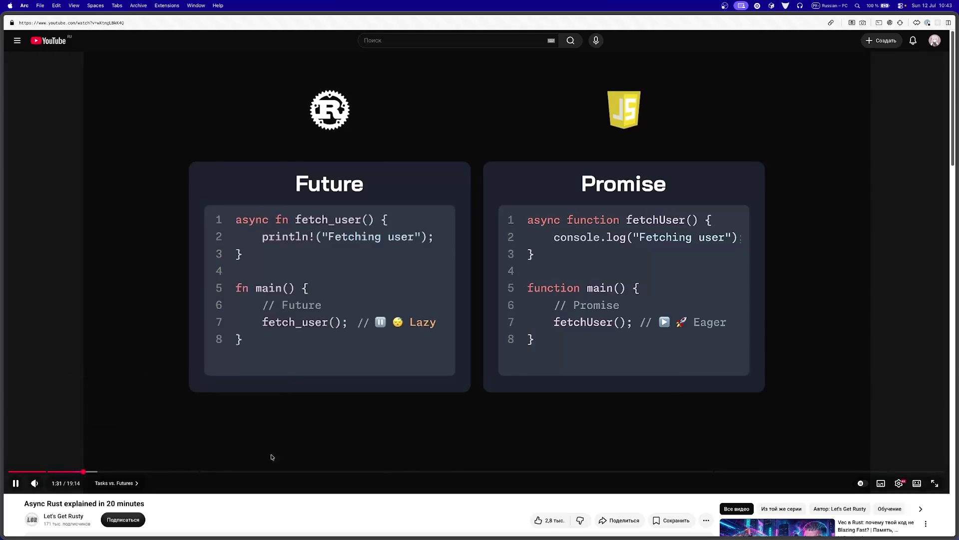
{"action": "left_click", "coordinate": [883, 483]}
{"action": "scroll", "coordinate": [621, 351], "scroll_direction": "down", "scroll_amount": 1}
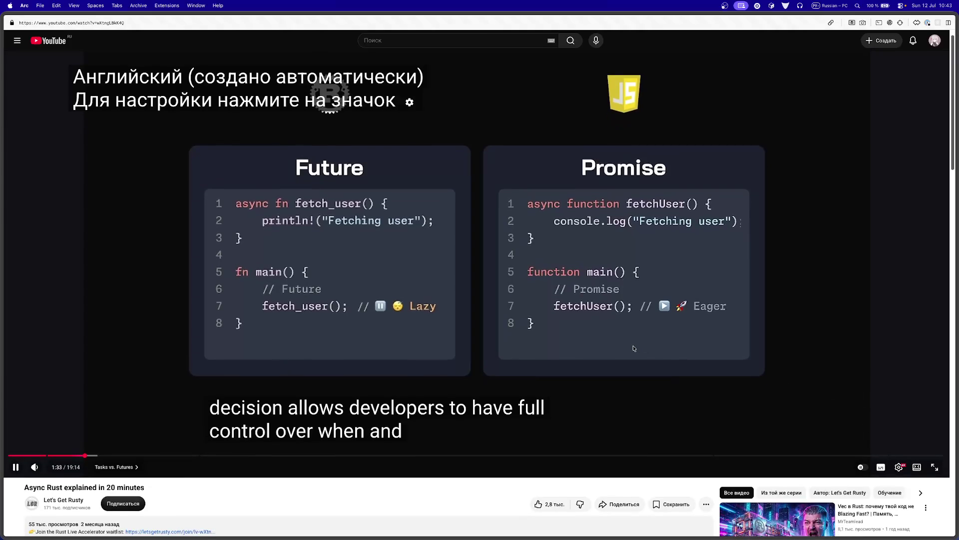
{"action": "scroll", "coordinate": [621, 351], "scroll_direction": "down", "scroll_amount": 4}
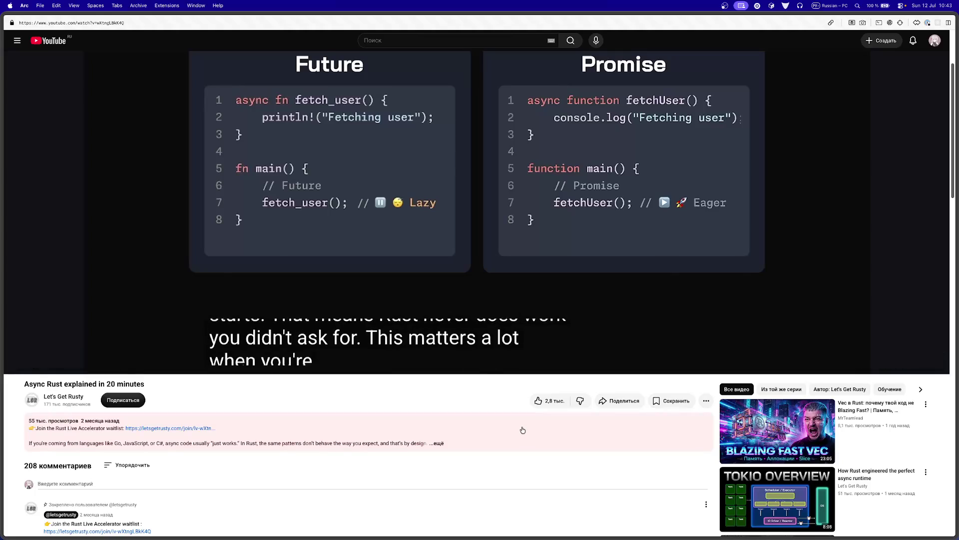
{"action": "scroll", "coordinate": [522, 430], "scroll_direction": "down", "scroll_amount": 2}
{"action": "scroll", "coordinate": [515, 434], "scroll_direction": "up", "scroll_amount": 7}
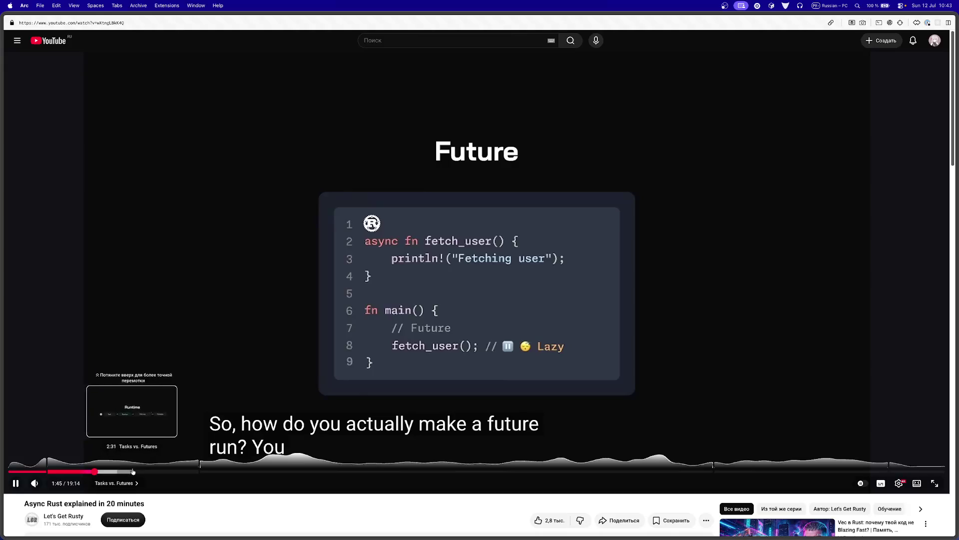
Step: Jump to the Runtime explanation at 2:38, pause and resume, then skip ahead to 4:03
{"action": "left_click", "coordinate": [139, 472]}
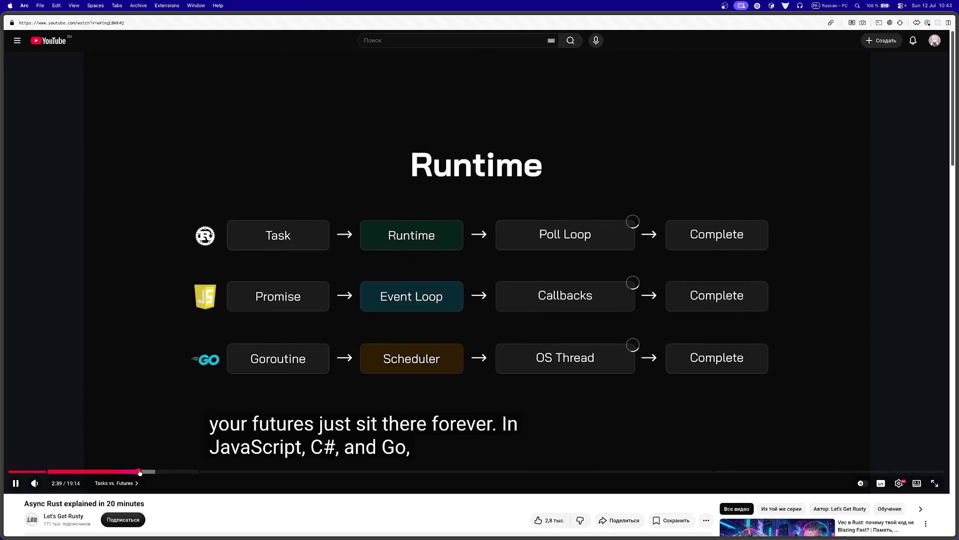
{"action": "left_click", "coordinate": [449, 337]}
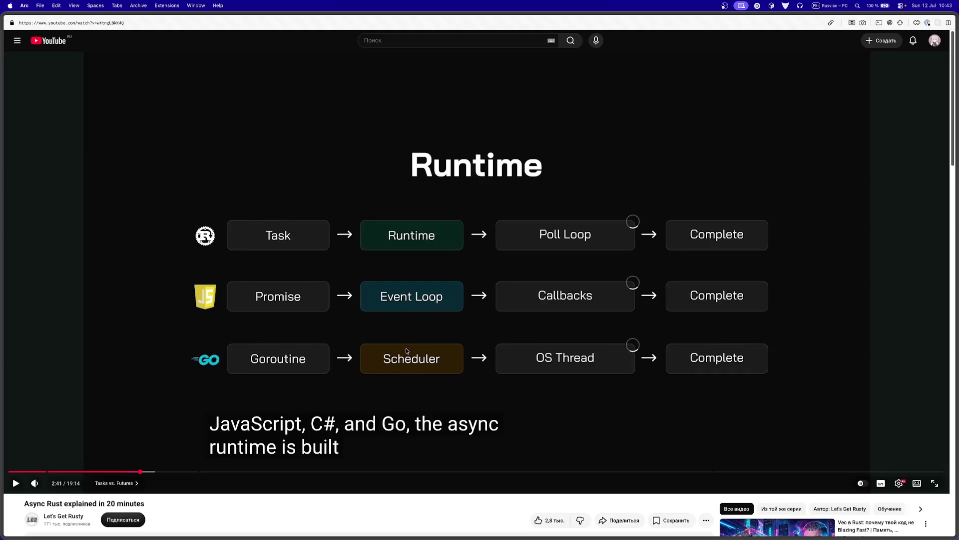
{"action": "left_click", "coordinate": [399, 335]}
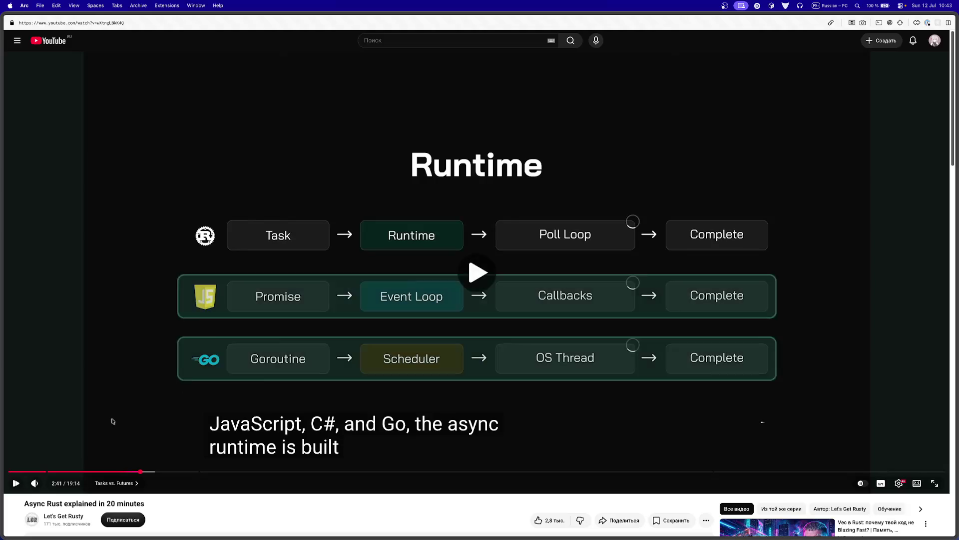
{"action": "left_click", "coordinate": [164, 471]}
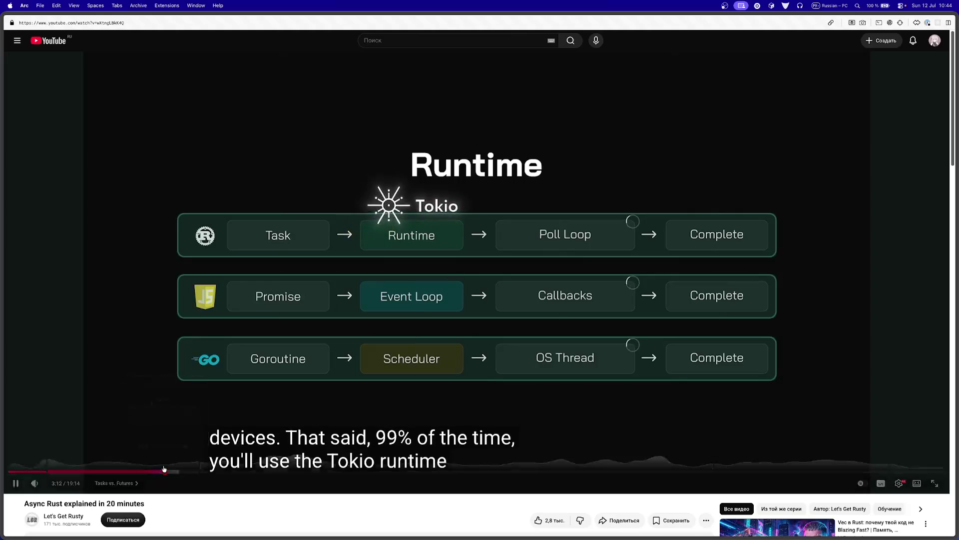
{"action": "left_click", "coordinate": [207, 472]}
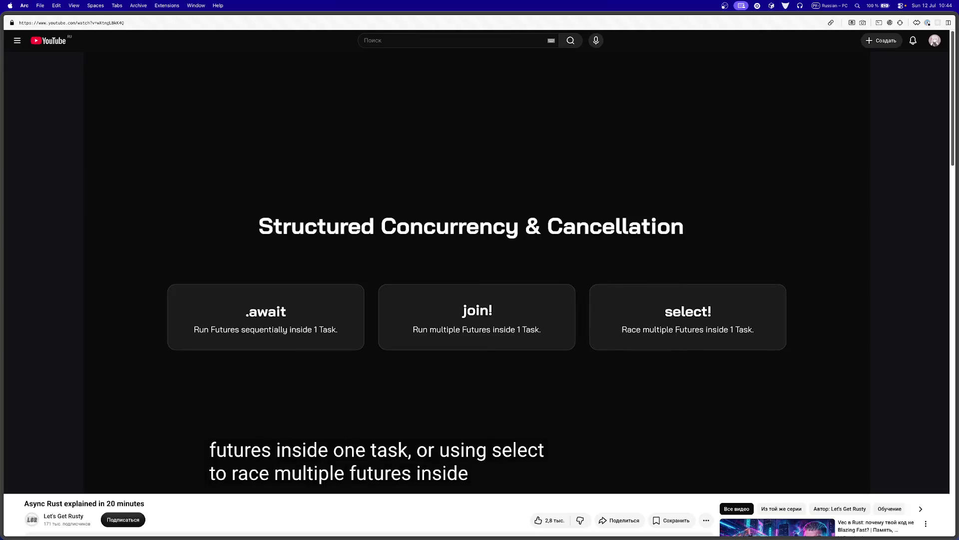
{"action": "mouse_move", "coordinate": [274, 381]}
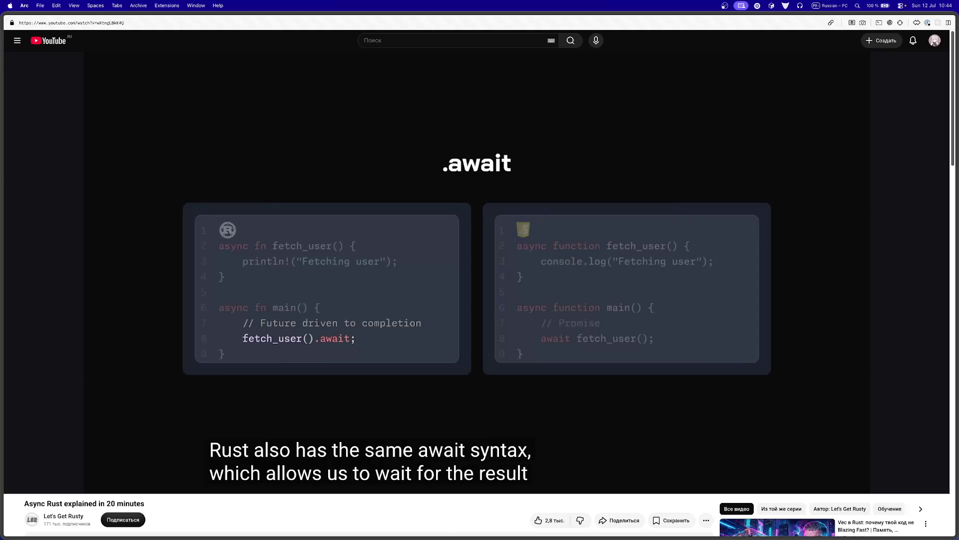
{"action": "mouse_move", "coordinate": [347, 395]}
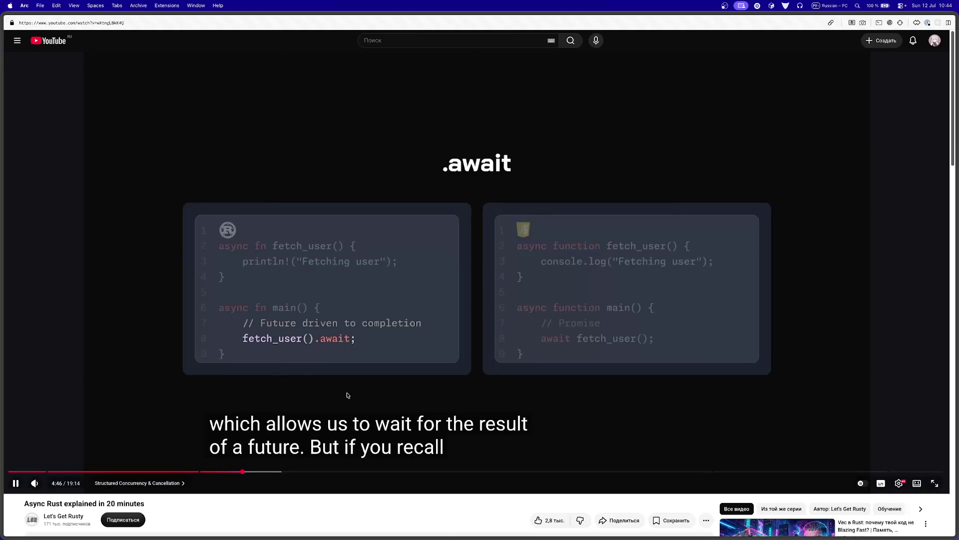
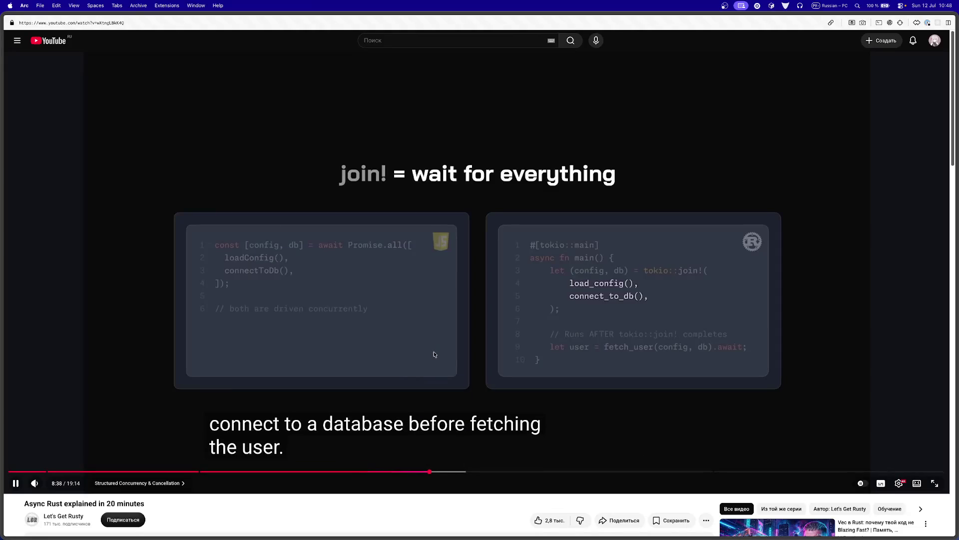
Step: Seek forward in the Async Rust video to the 'tokio::join! vs .await' slide
{"action": "key", "text": "Right"}
{"action": "key", "text": "Right"}
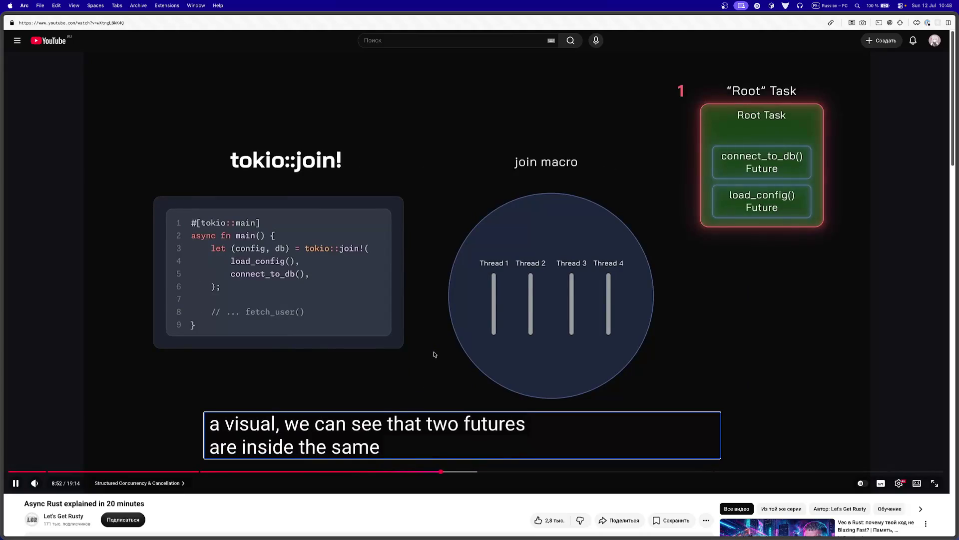
{"action": "key", "text": "Right"}
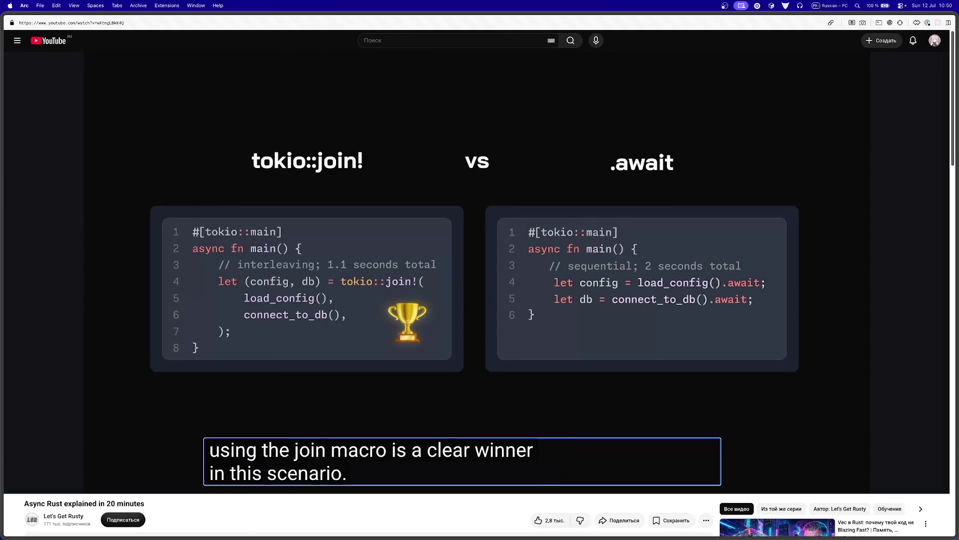
Step: Seek through the tokio::select! section to the Cancellation slide comparing Go and select!
{"action": "key", "text": "Right"}
{"action": "key", "text": "Right"}
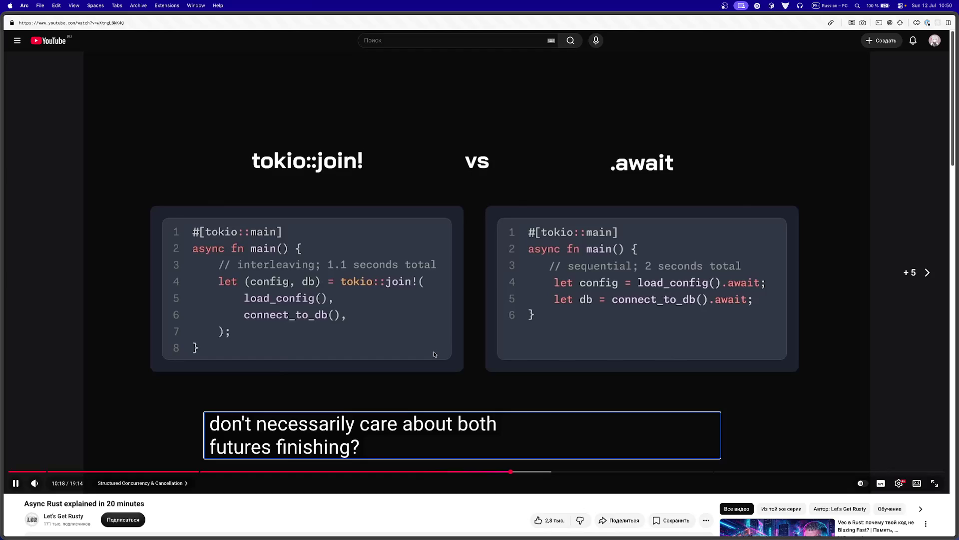
{"action": "key", "text": "Right"}
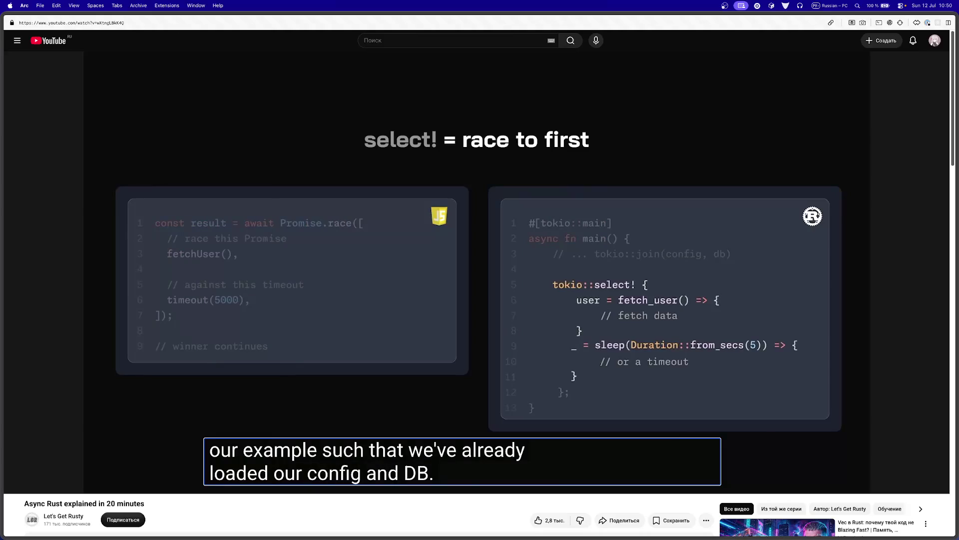
{"action": "key", "text": "Right"}
{"action": "key", "text": "Right"}
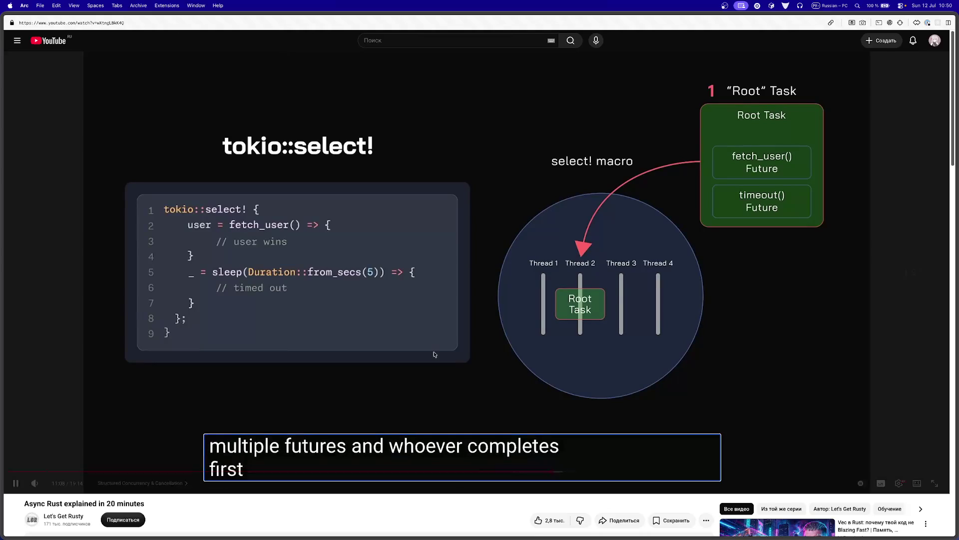
{"action": "key", "text": "l"}
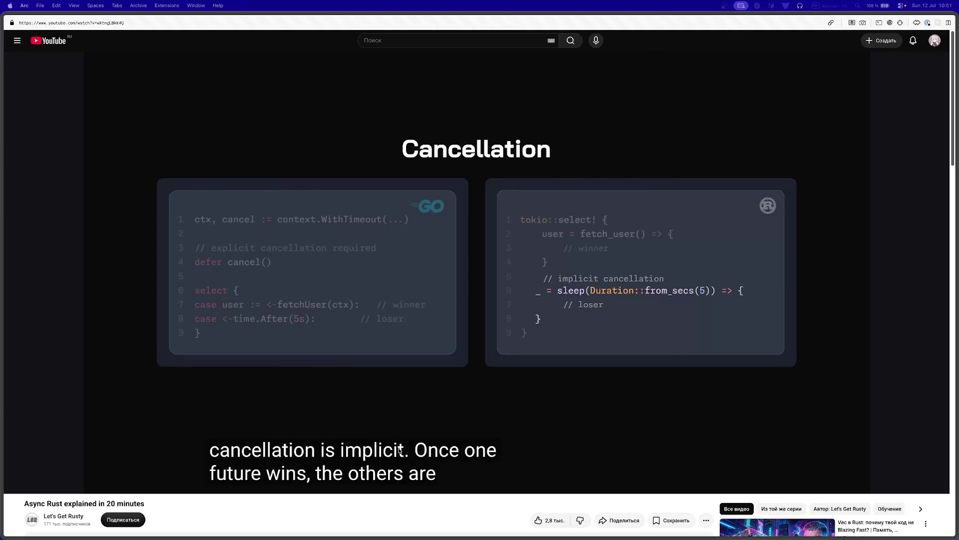
Step: Jump the video ahead to the 'Structured Concurrency & Cancellation' recap at 13:38
{"action": "mouse_move", "coordinate": [443, 397]}
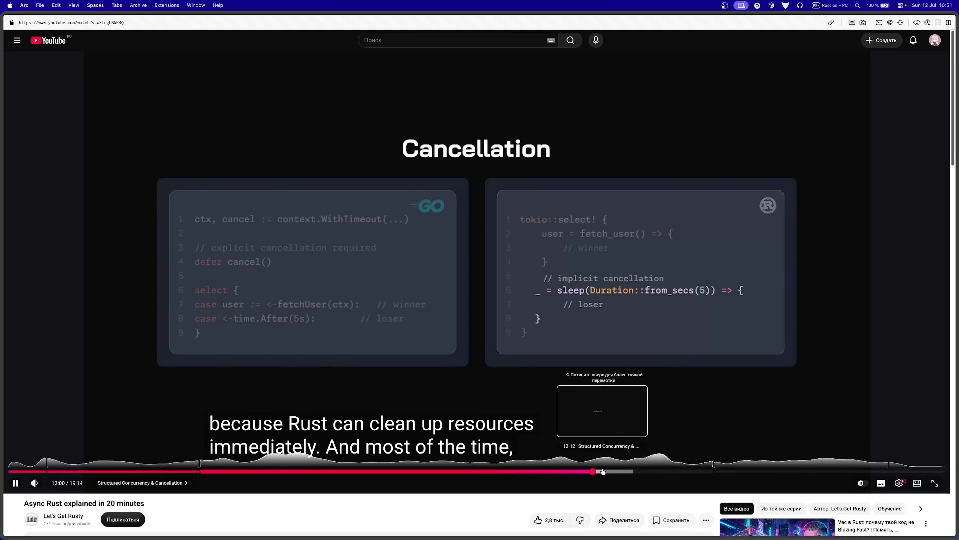
{"action": "left_click", "coordinate": [619, 469]}
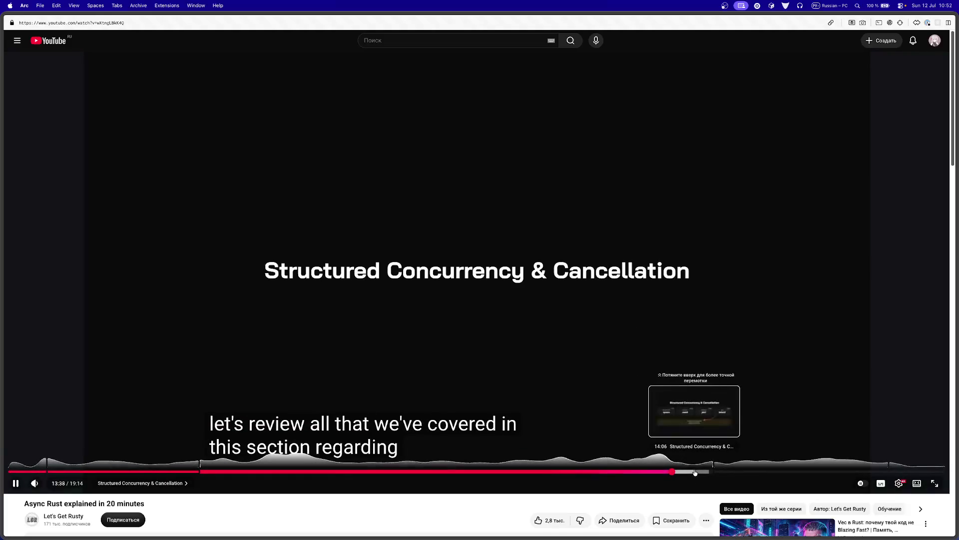
Step: Skip past the recap and Rust Accelerator promo to '3. Sync ↔ Async Interop' at 14:58
{"action": "key", "text": "Right"}
{"action": "key", "text": "Right"}
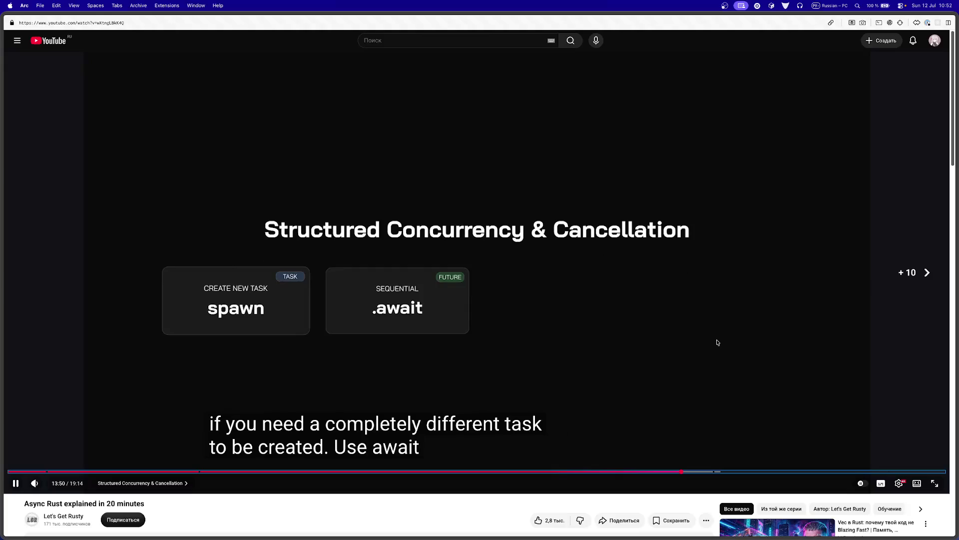
{"action": "key", "text": "Right"}
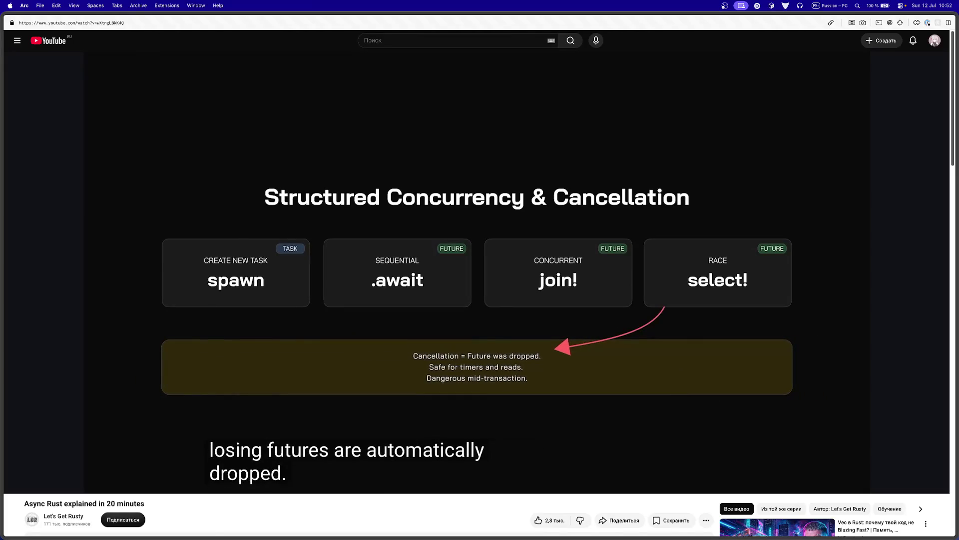
{"action": "key", "text": "Right"}
{"action": "key", "text": "Right"}
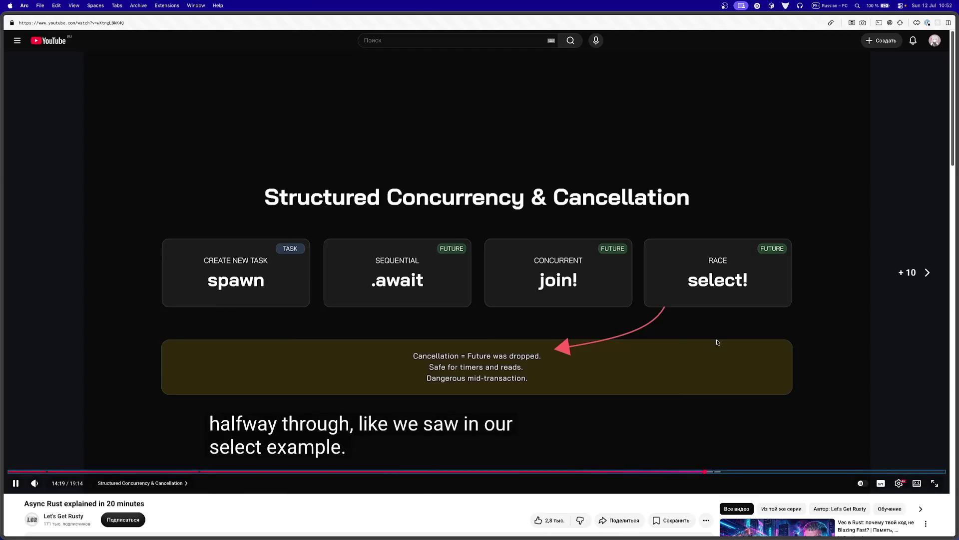
{"action": "key", "text": "Right"}
{"action": "key", "text": "Right"}
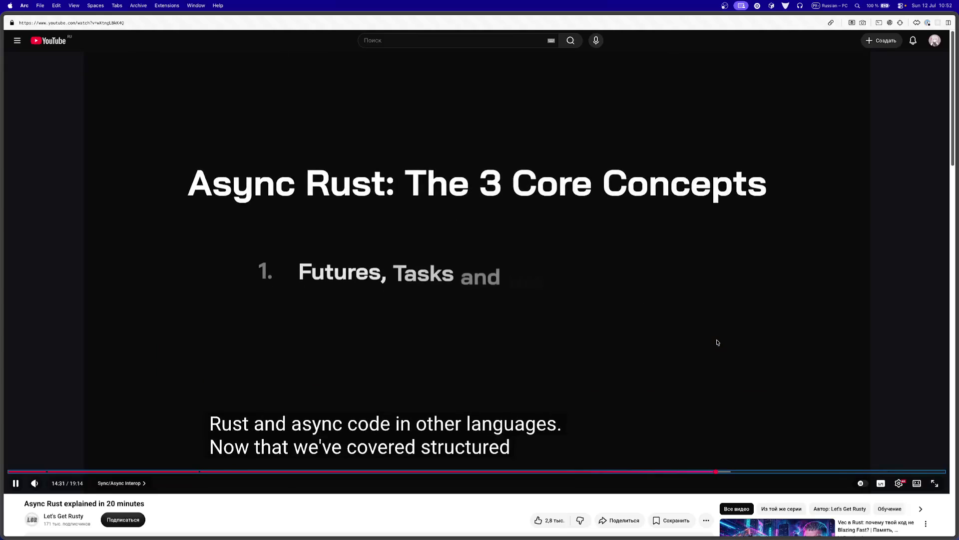
{"action": "key", "text": "Right"}
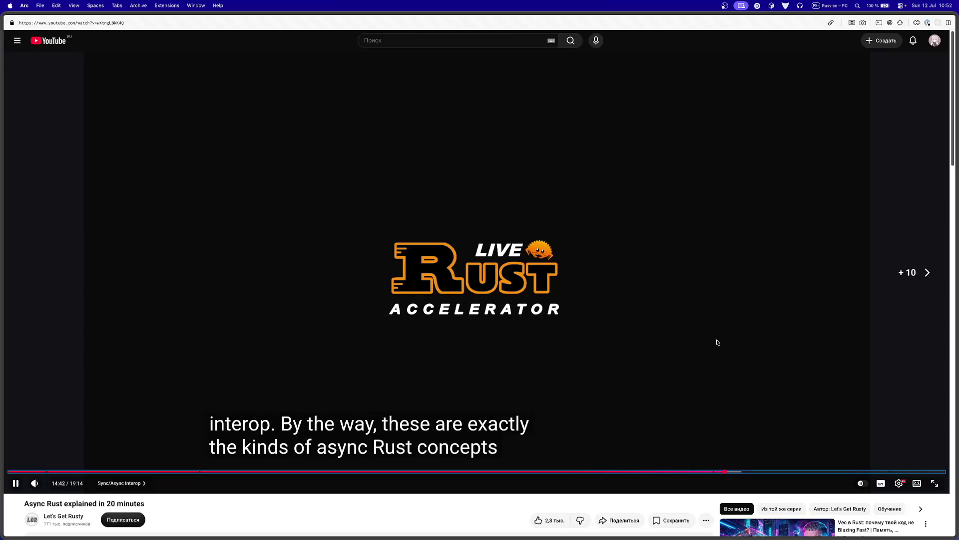
{"action": "key", "text": "Right"}
{"action": "key", "text": "Right"}
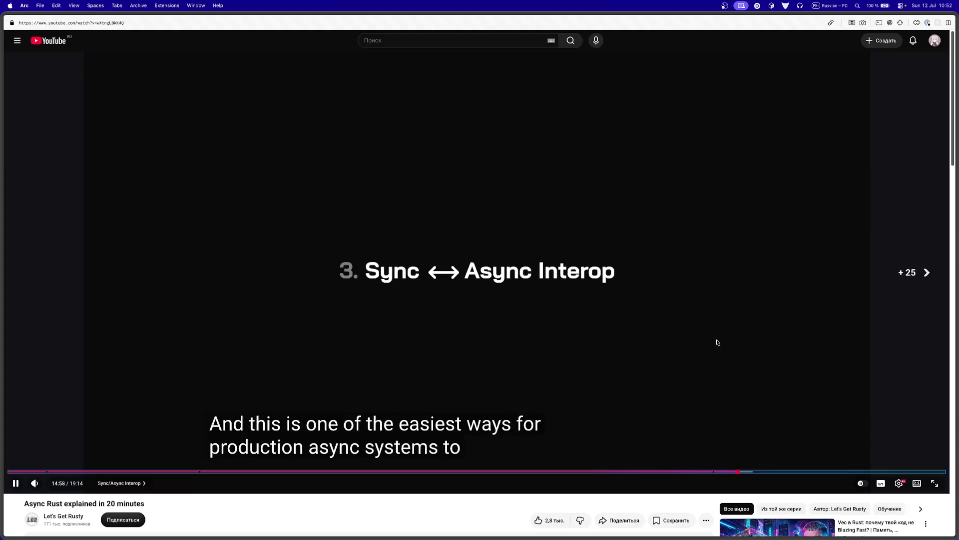
Step: Seek through the interop code example to the CPU-heavy calc_greeks problem
{"action": "key", "text": "Right"}
{"action": "key", "text": "Right"}
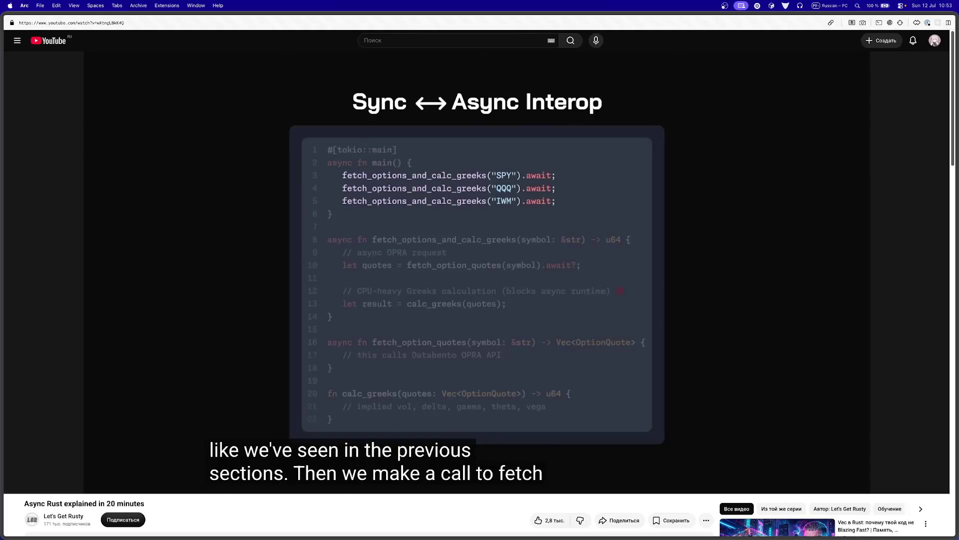
{"action": "key", "text": "Right"}
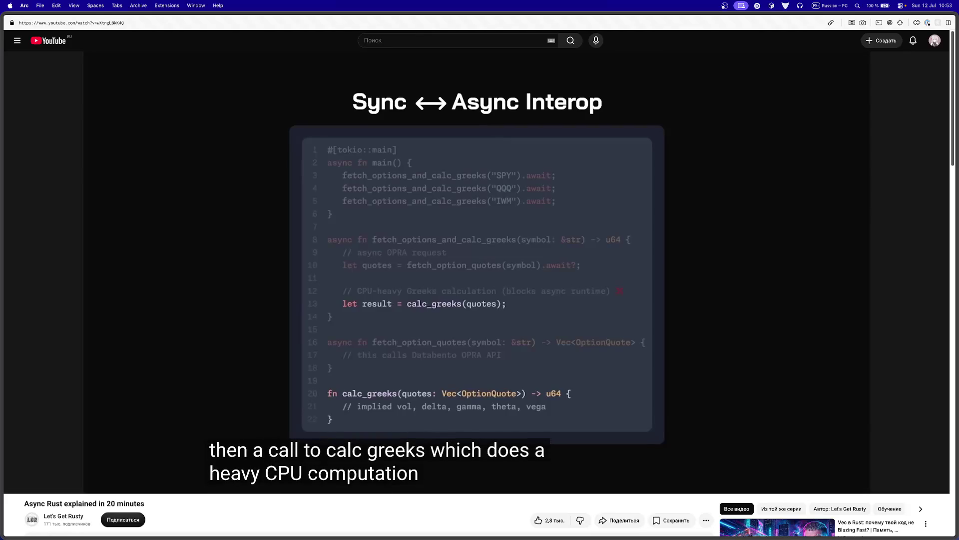
{"action": "key", "text": "Right"}
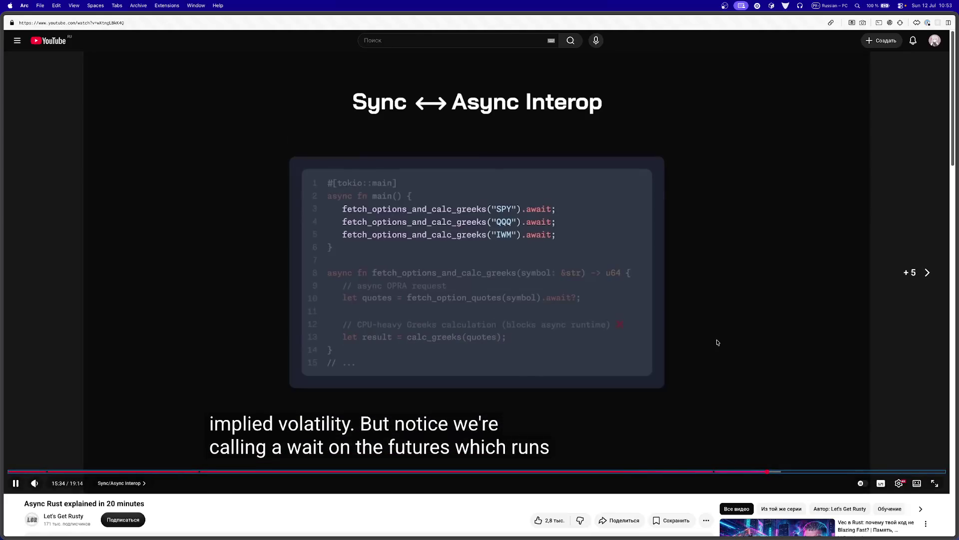
{"action": "key", "text": "Right"}
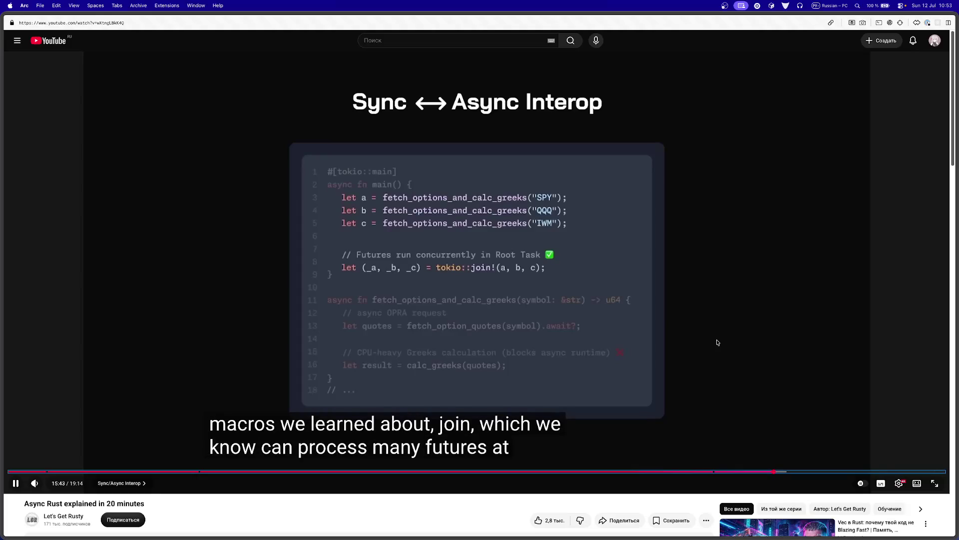
{"action": "key", "text": "Right"}
{"action": "key", "text": "Right"}
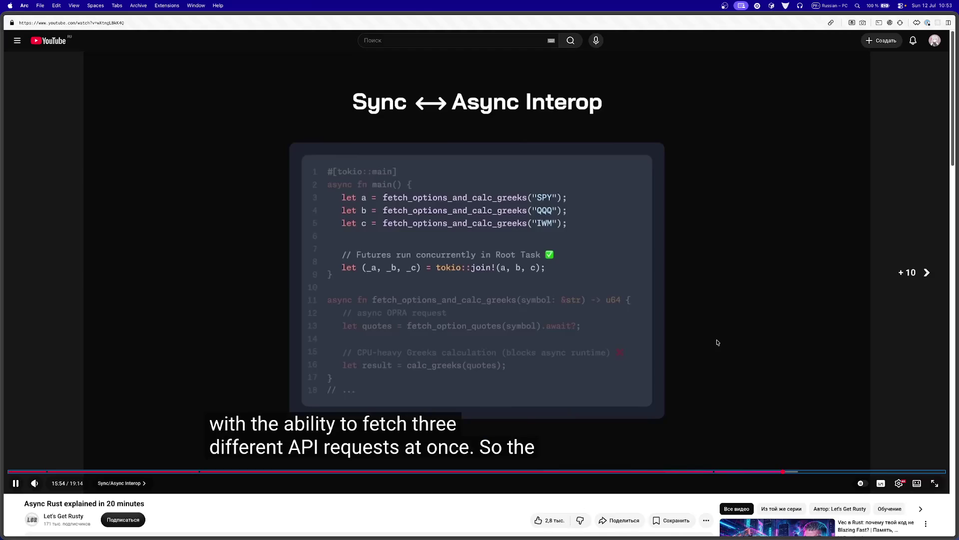
{"action": "key", "text": "Right"}
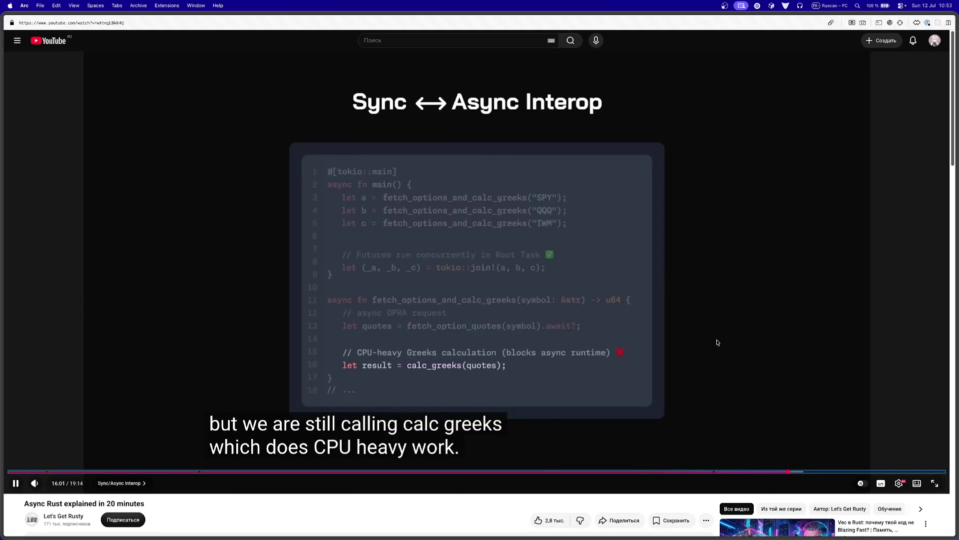
Step: Pause on the spawn_blocking slide at 16:53, then return to the Google spawn_blocking results
{"action": "key", "text": "Right"}
{"action": "key", "text": "Right"}
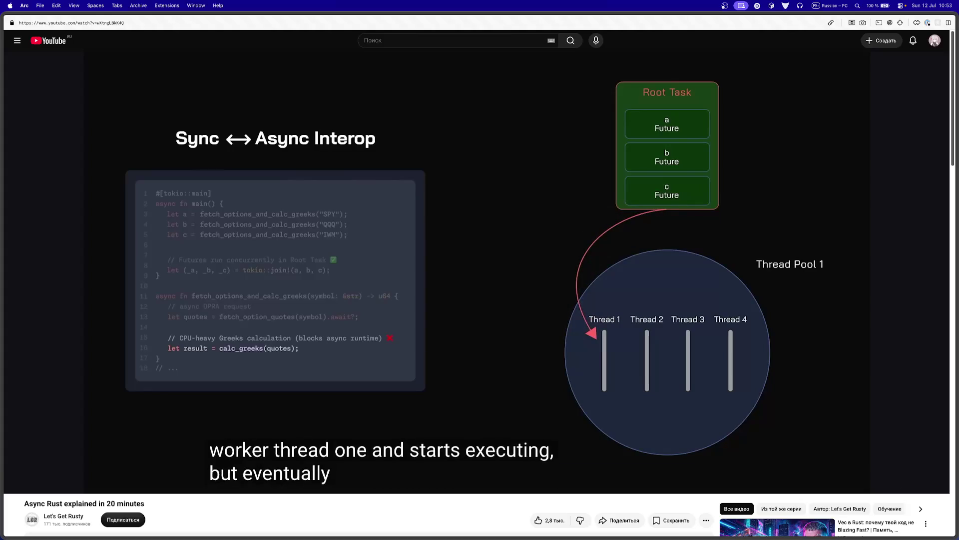
{"action": "key", "text": "l"}
{"action": "key", "text": "Right"}
{"action": "key", "text": "Right"}
{"action": "key", "text": "Right"}
{"action": "key", "text": "Right"}
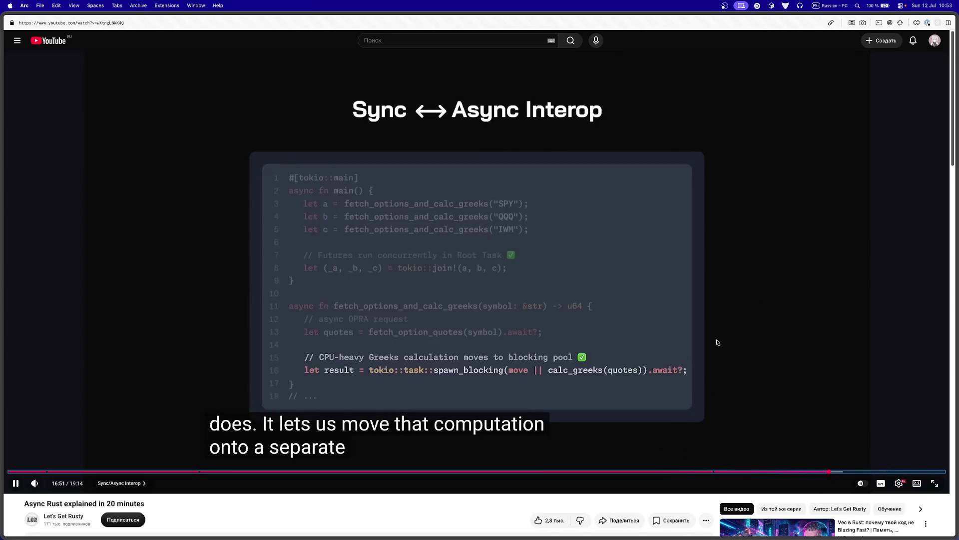
{"action": "left_click", "coordinate": [473, 390]}
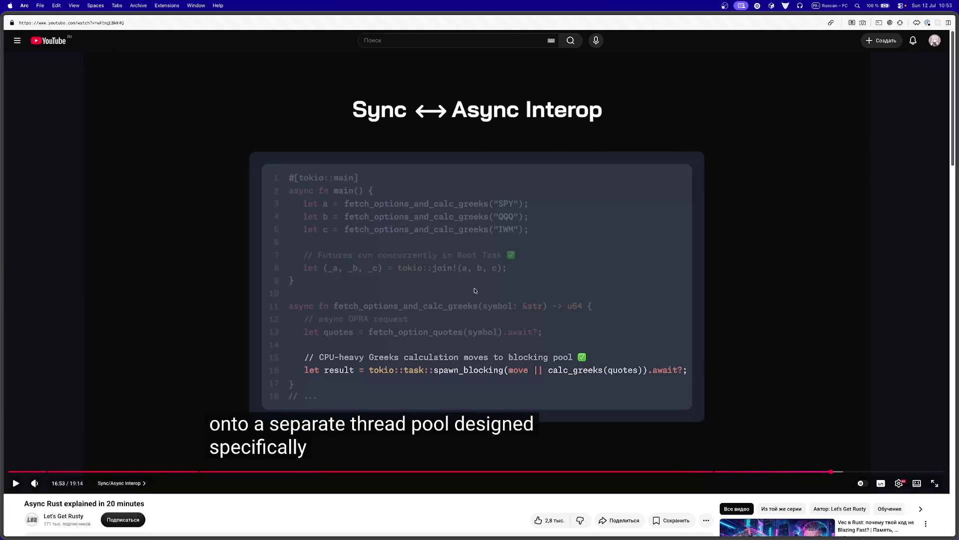
{"action": "left_click", "coordinate": [100, 114]}
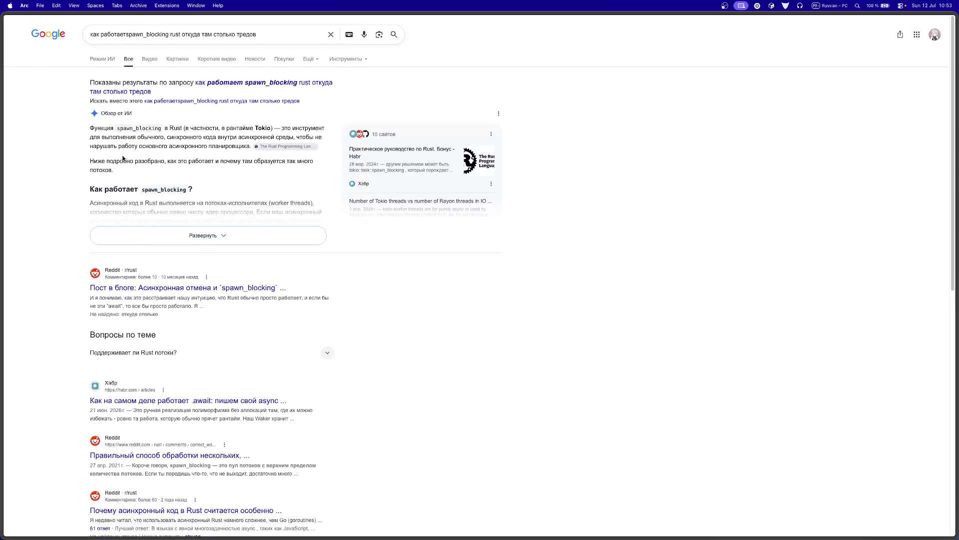
Step: Expand the spawn_blocking AI overview and read down to the 512-thread limit and max_blocking_threads
{"action": "left_click", "coordinate": [117, 231]}
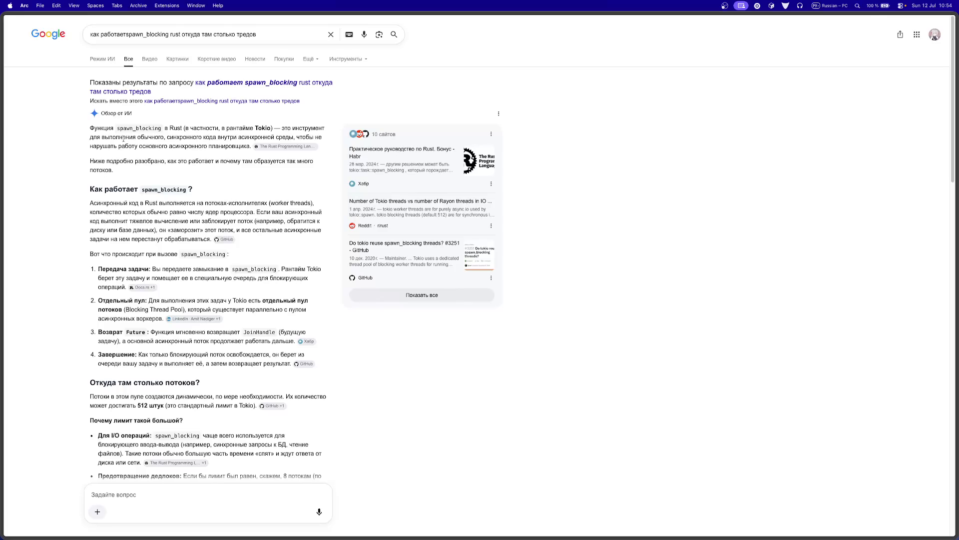
{"action": "left_click_drag", "start_coordinate": [117, 144], "coordinate": [179, 145]}
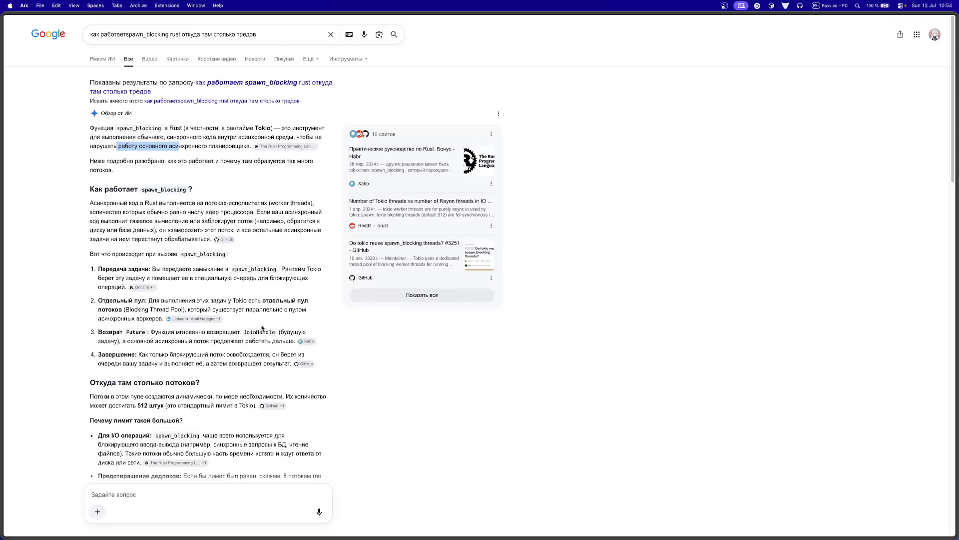
{"action": "scroll", "coordinate": [262, 328], "scroll_direction": "down", "scroll_amount": 2}
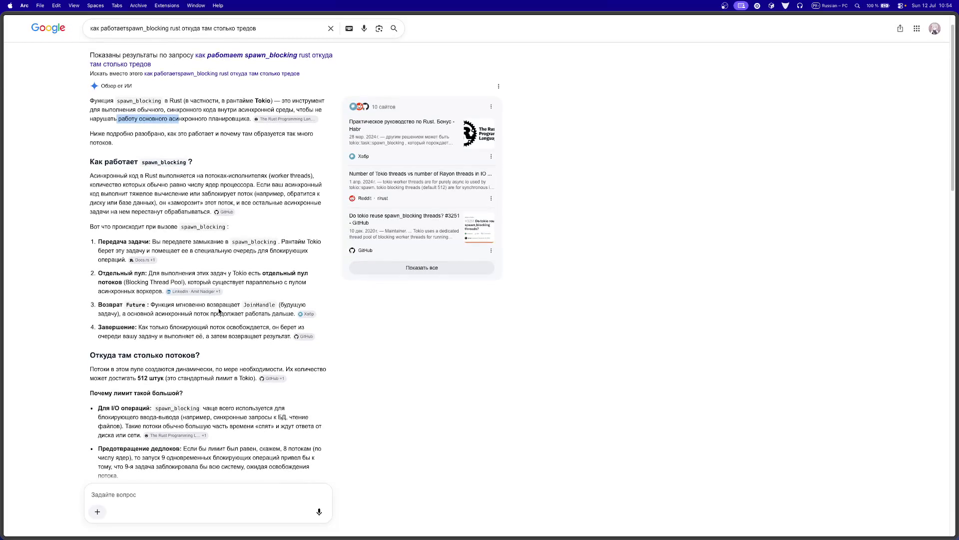
{"action": "scroll", "coordinate": [219, 310], "scroll_direction": "down", "scroll_amount": 1}
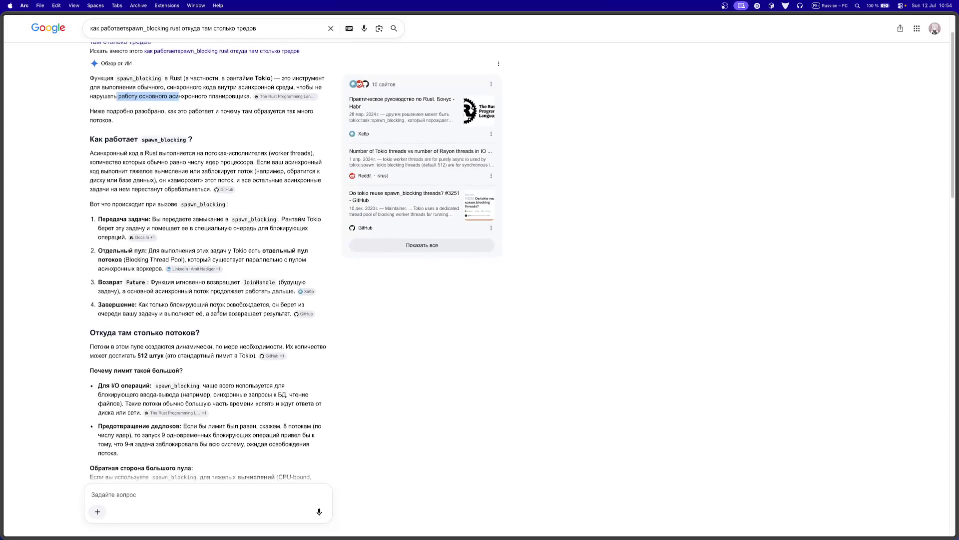
{"action": "scroll", "coordinate": [218, 310], "scroll_direction": "down", "scroll_amount": 1}
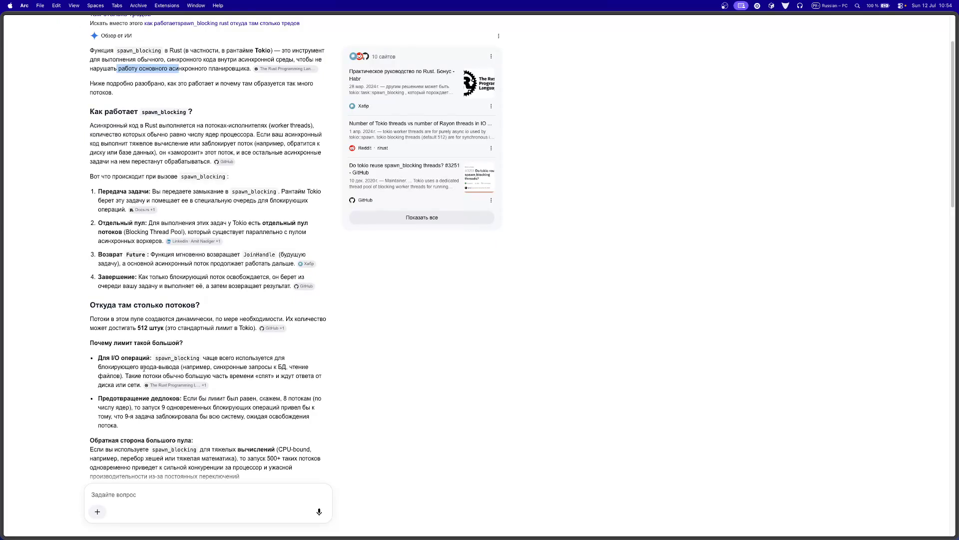
{"action": "scroll", "coordinate": [240, 372], "scroll_direction": "down", "scroll_amount": 1}
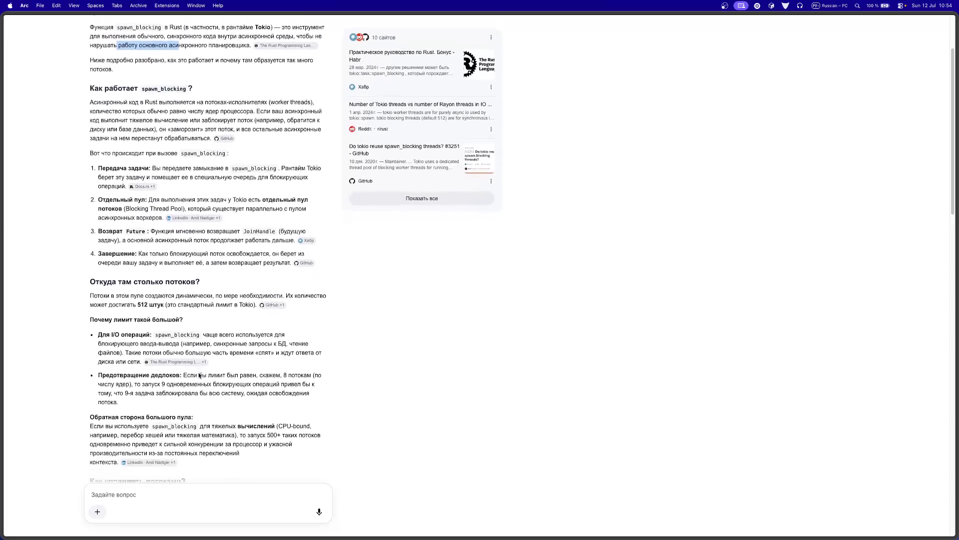
{"action": "scroll", "coordinate": [197, 376], "scroll_direction": "down", "scroll_amount": 1}
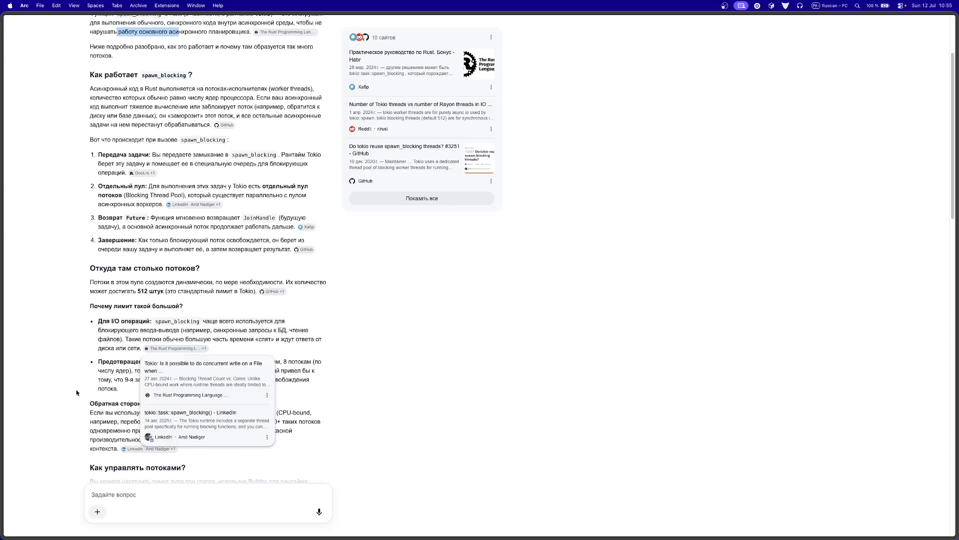
{"action": "scroll", "coordinate": [77, 393], "scroll_direction": "down", "scroll_amount": 2}
{"action": "scroll", "coordinate": [80, 389], "scroll_direction": "down", "scroll_amount": 1}
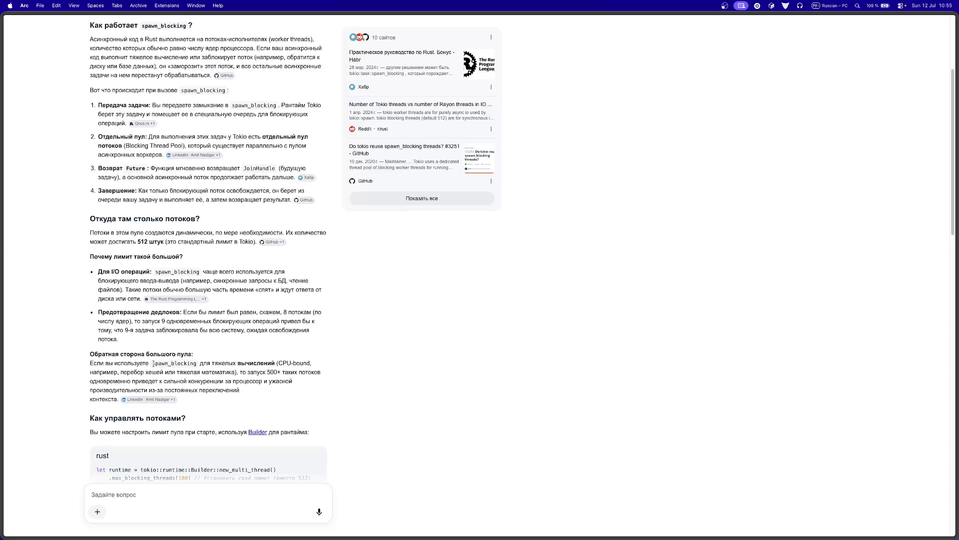
{"action": "scroll", "coordinate": [153, 364], "scroll_direction": "down", "scroll_amount": 3}
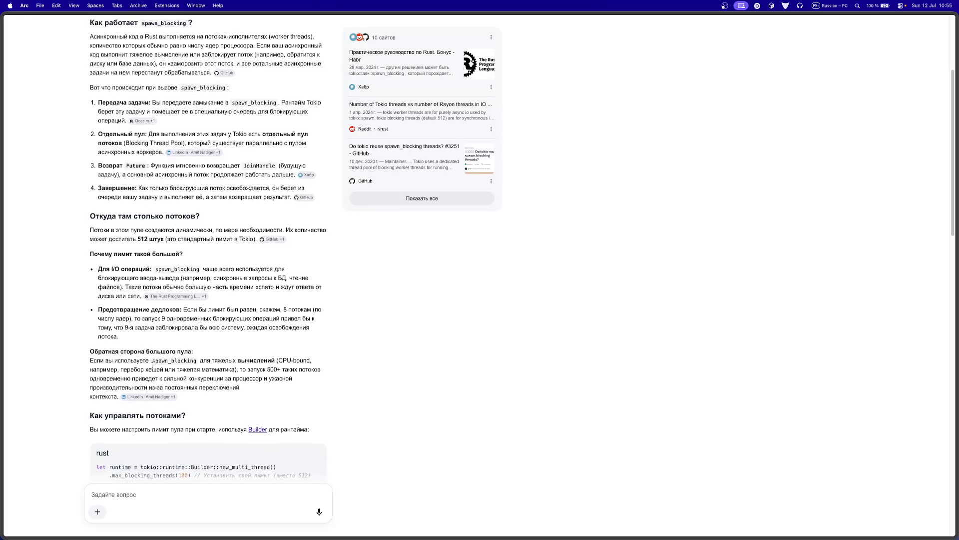
Step: Send the follow-up 'откуда512 потоков? я думал это от от процесора зависит'
{"action": "scroll", "coordinate": [152, 365], "scroll_direction": "down", "scroll_amount": 3}
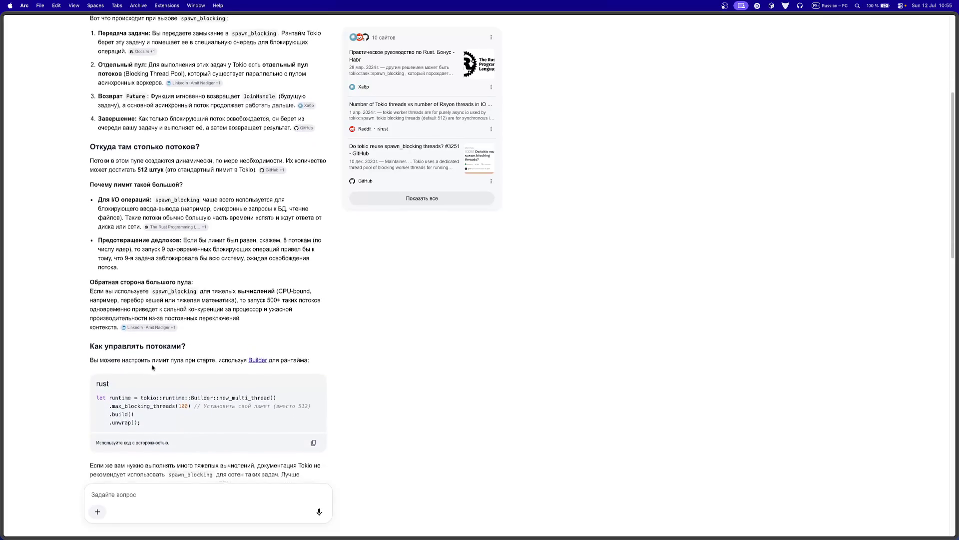
{"action": "scroll", "coordinate": [152, 368], "scroll_direction": "down", "scroll_amount": 2}
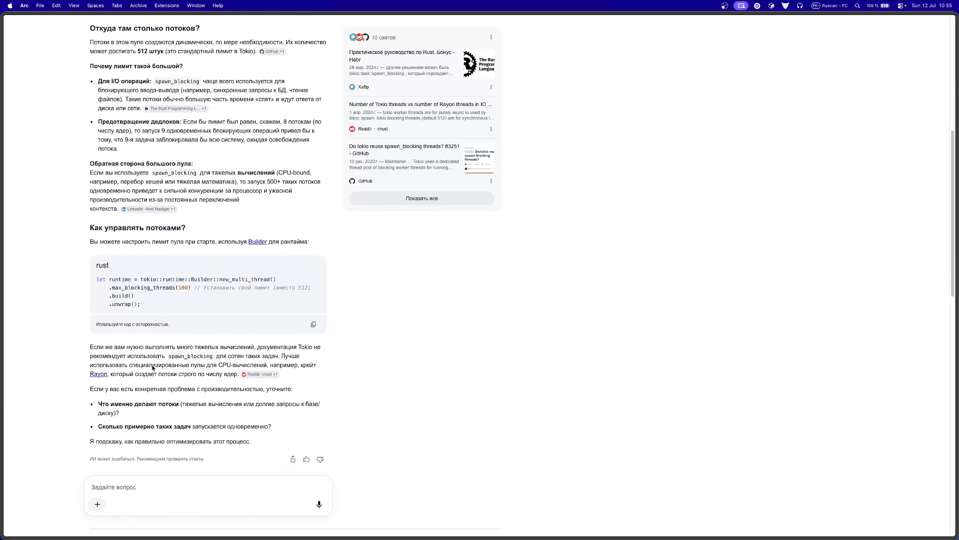
{"action": "left_click", "coordinate": [159, 490]}
{"action": "type", "text": "откуда"}
{"action": "type", "text": "5"}
{"action": "type", "text": "12 потоков? "}
{"action": "type", "text": "я думал это о"}
{"action": "type", "text": "т от процес"}
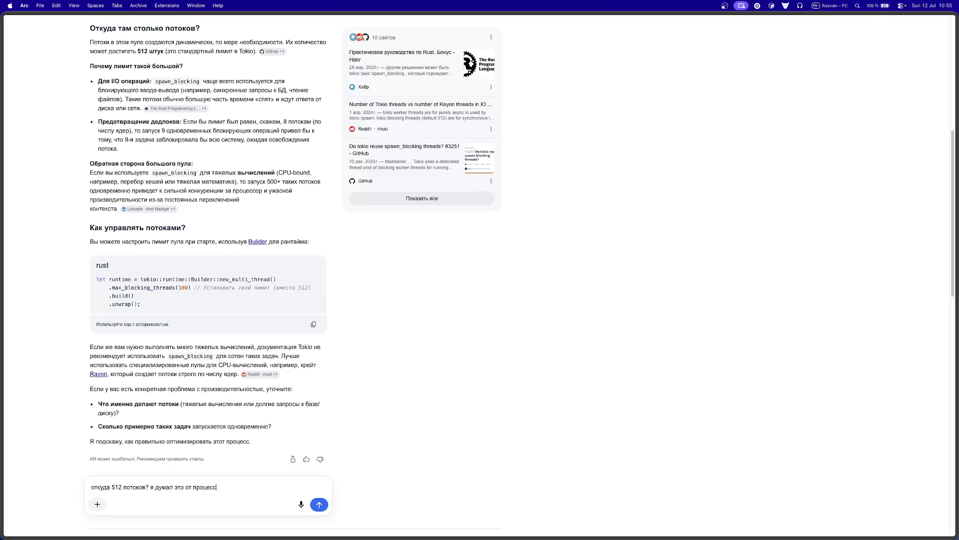
{"action": "type", "text": "ора зависит"}
{"action": "key", "text": "Return"}
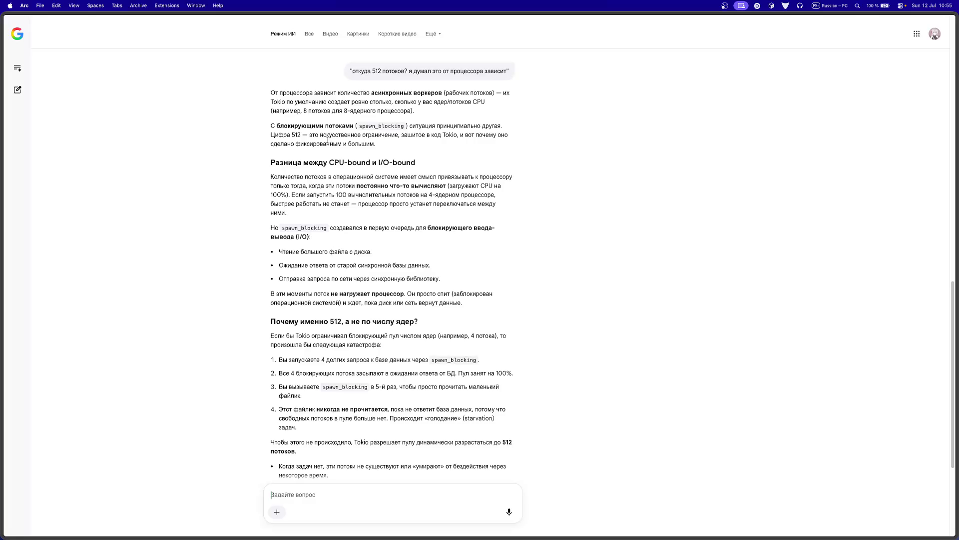
Step: Read the answer on 512 threads versus core count down to the Резюме section and back
{"action": "left_click_drag", "start_coordinate": [301, 178], "coordinate": [478, 179]}
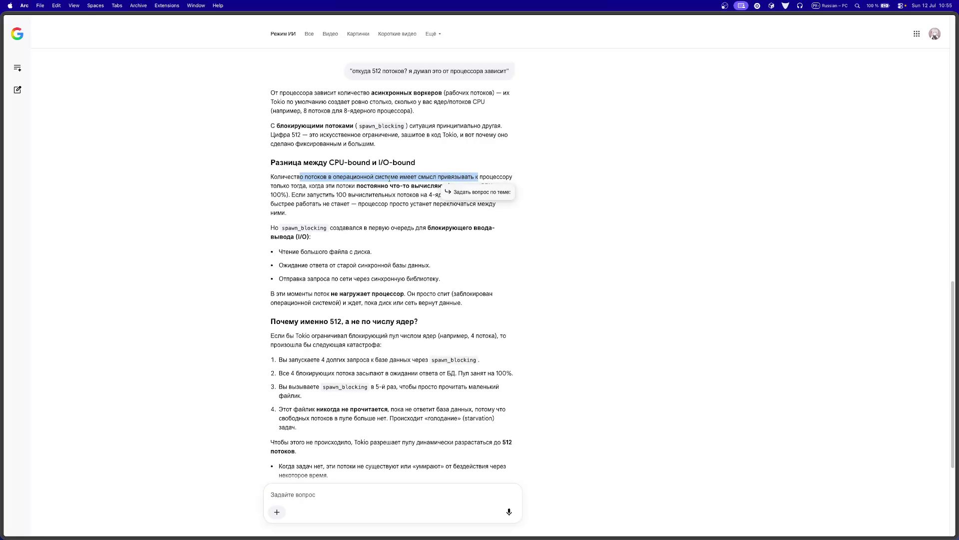
{"action": "left_click", "coordinate": [357, 183]}
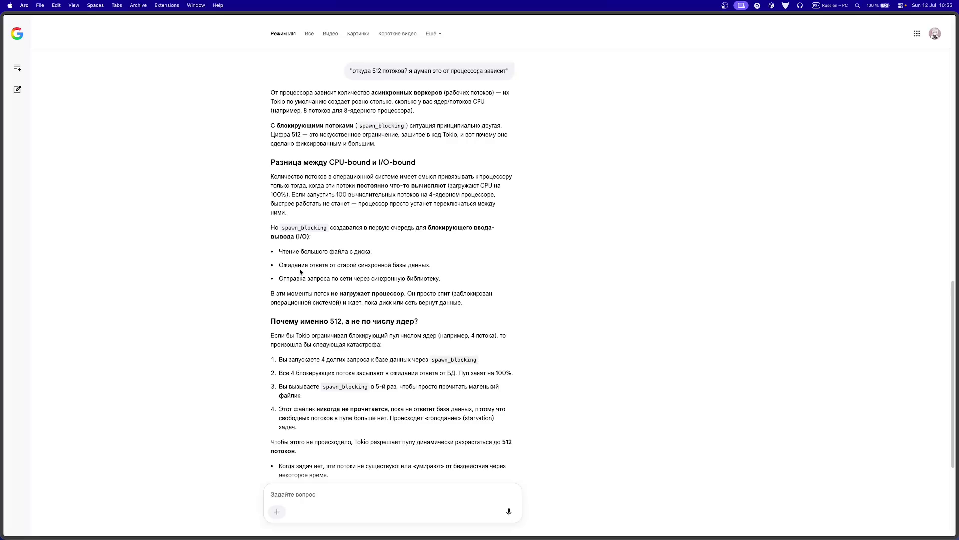
{"action": "scroll", "coordinate": [300, 271], "scroll_direction": "down", "scroll_amount": 1}
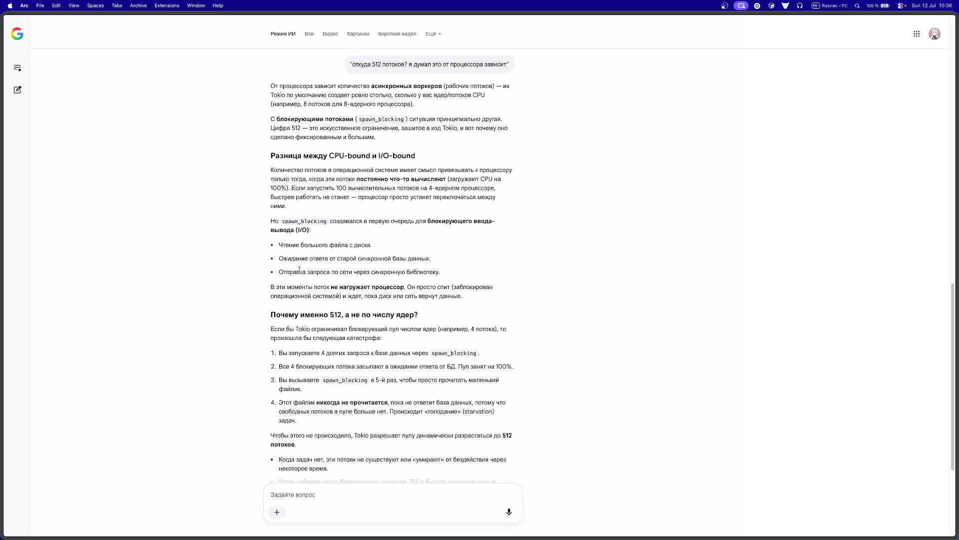
{"action": "scroll", "coordinate": [300, 271], "scroll_direction": "down", "scroll_amount": 3}
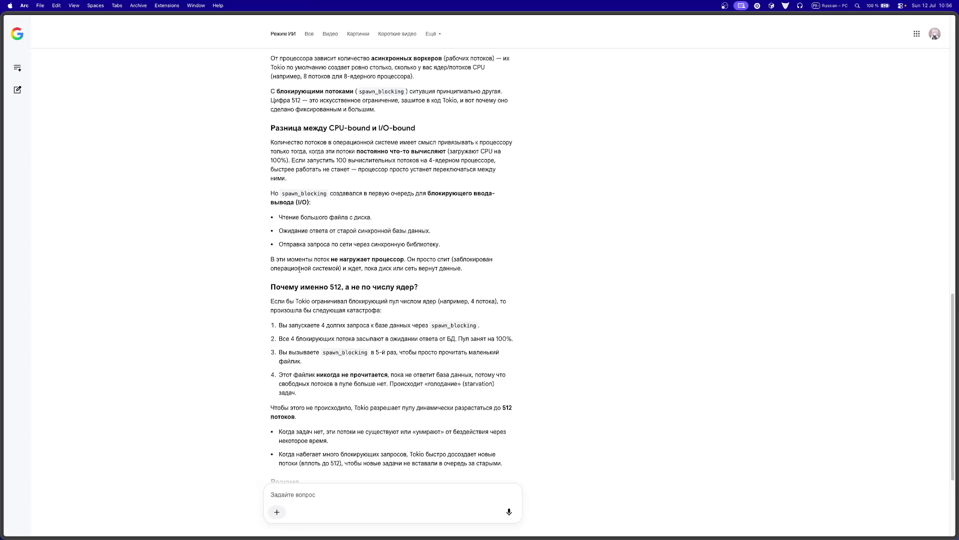
{"action": "scroll", "coordinate": [301, 271], "scroll_direction": "down", "scroll_amount": 1}
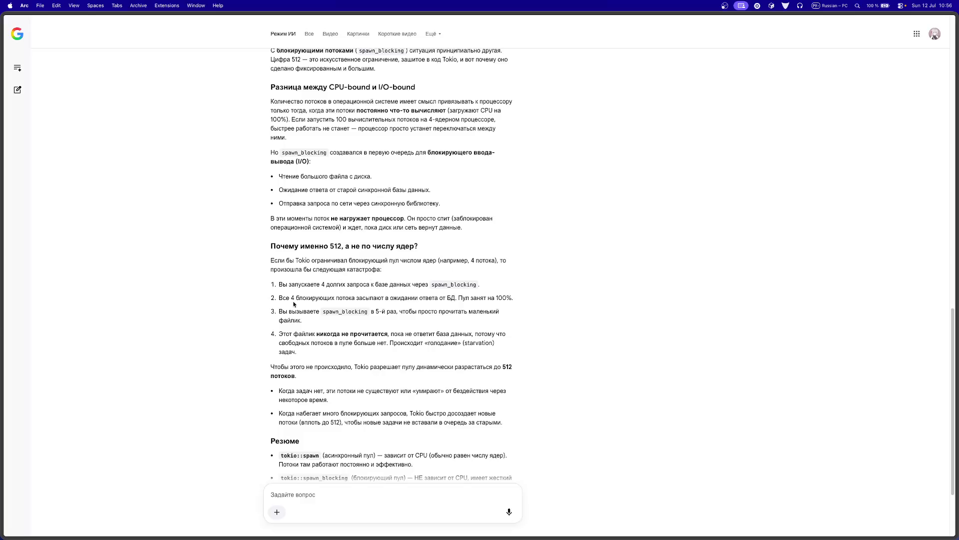
{"action": "scroll", "coordinate": [375, 322], "scroll_direction": "down", "scroll_amount": 1}
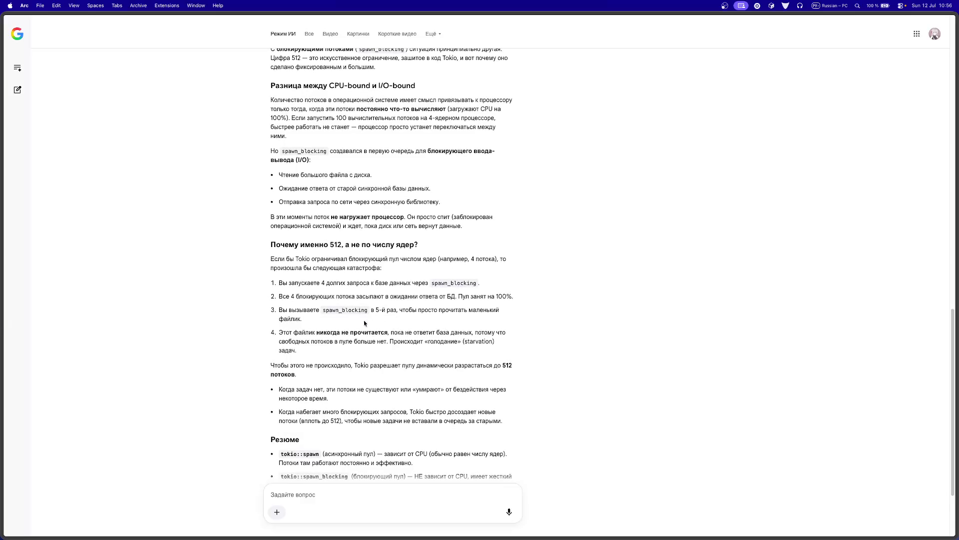
{"action": "scroll", "coordinate": [370, 333], "scroll_direction": "down", "scroll_amount": 2}
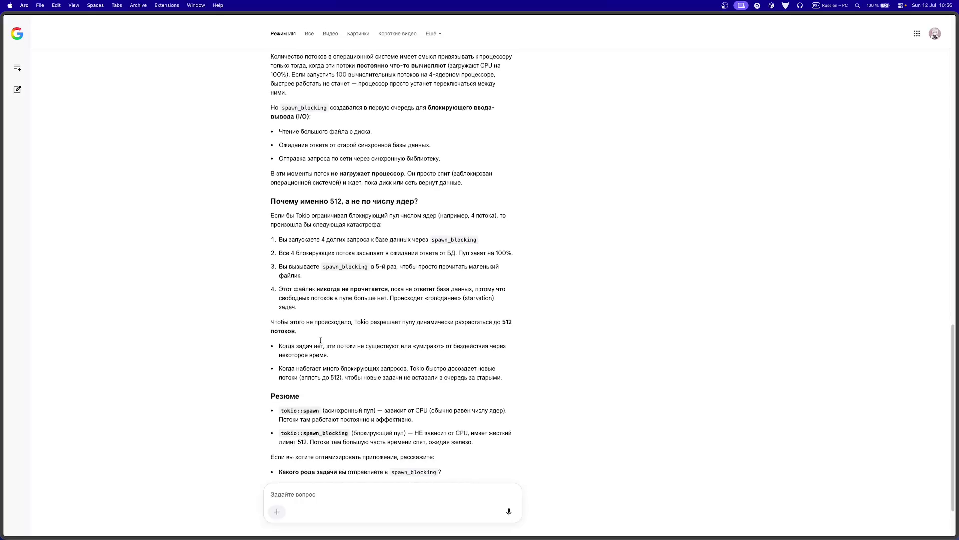
{"action": "scroll", "coordinate": [320, 341], "scroll_direction": "up", "scroll_amount": 1}
{"action": "scroll", "coordinate": [298, 319], "scroll_direction": "up", "scroll_amount": 6}
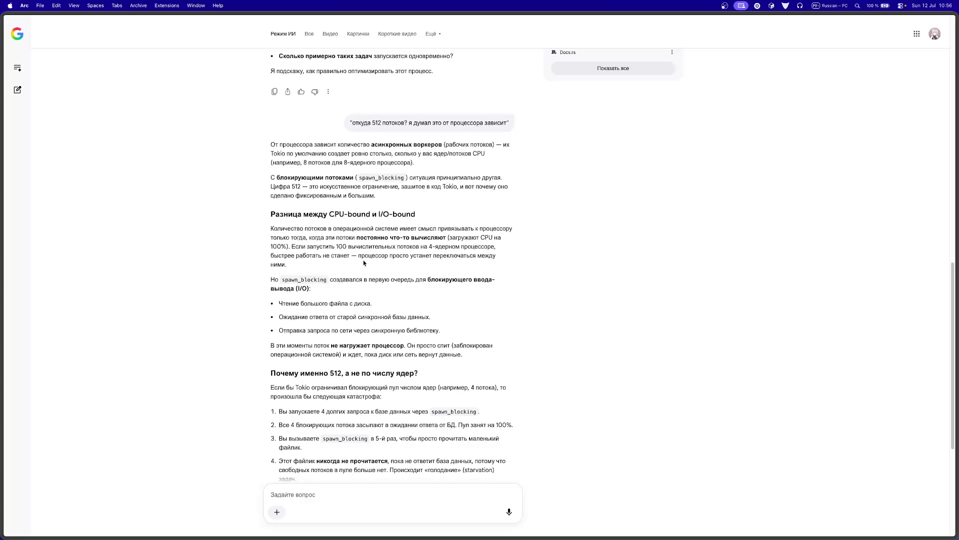
{"action": "left_click_drag", "start_coordinate": [340, 244], "coordinate": [439, 246]}
{"action": "left_click", "coordinate": [329, 250]}
{"action": "left_click_drag", "start_coordinate": [321, 243], "coordinate": [452, 246]}
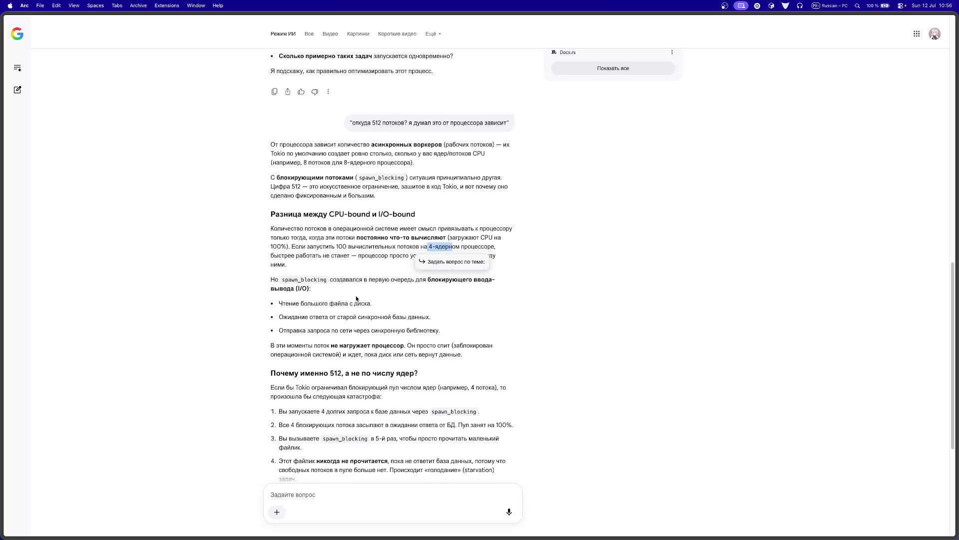
{"action": "left_click", "coordinate": [492, 254]}
{"action": "double_click", "coordinate": [432, 246]}
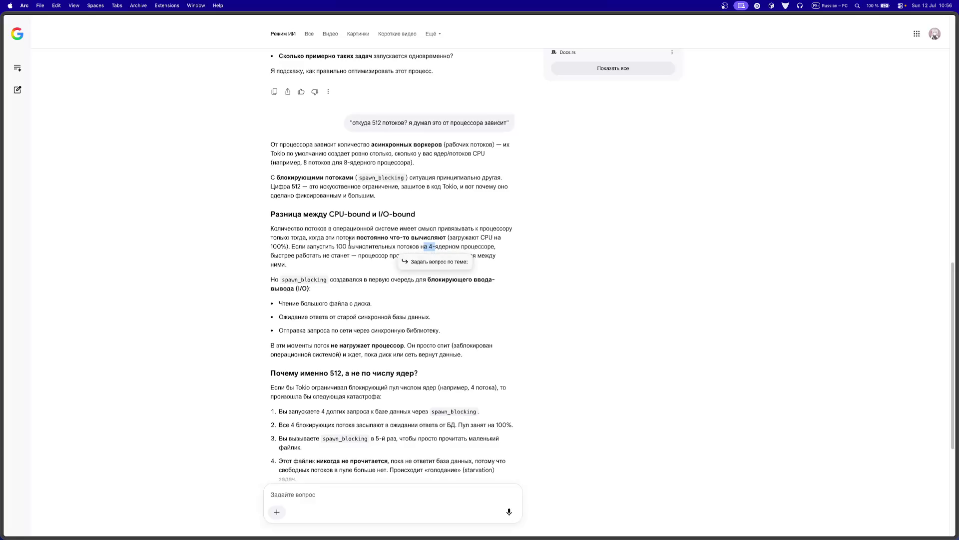
{"action": "left_click_drag", "start_coordinate": [347, 246], "coordinate": [335, 246]}
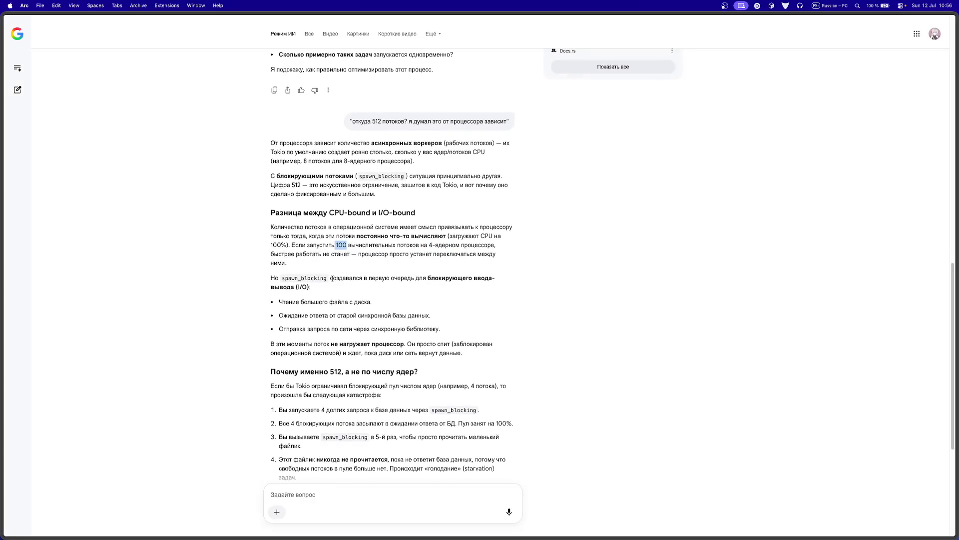
{"action": "scroll", "coordinate": [334, 283], "scroll_direction": "down", "scroll_amount": 2}
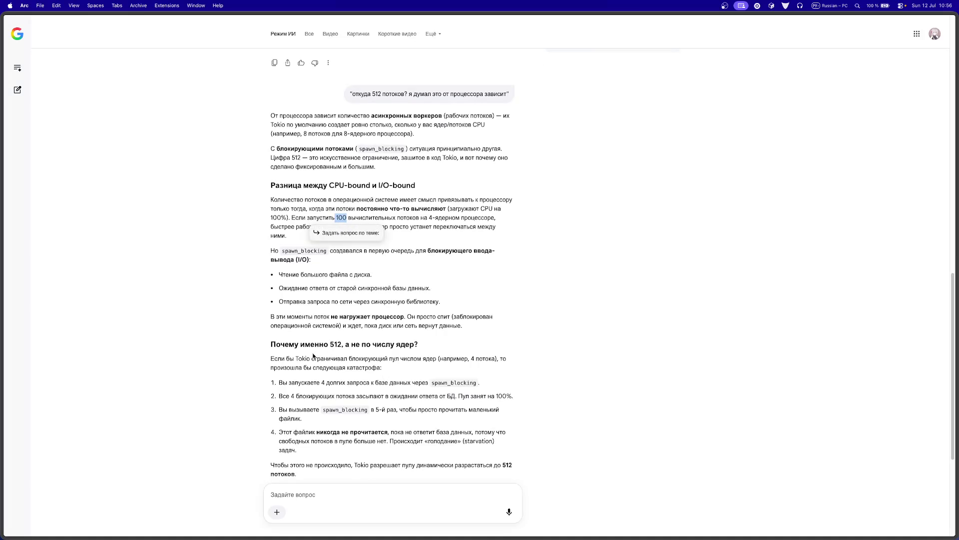
{"action": "scroll", "coordinate": [295, 361], "scroll_direction": "down", "scroll_amount": 4}
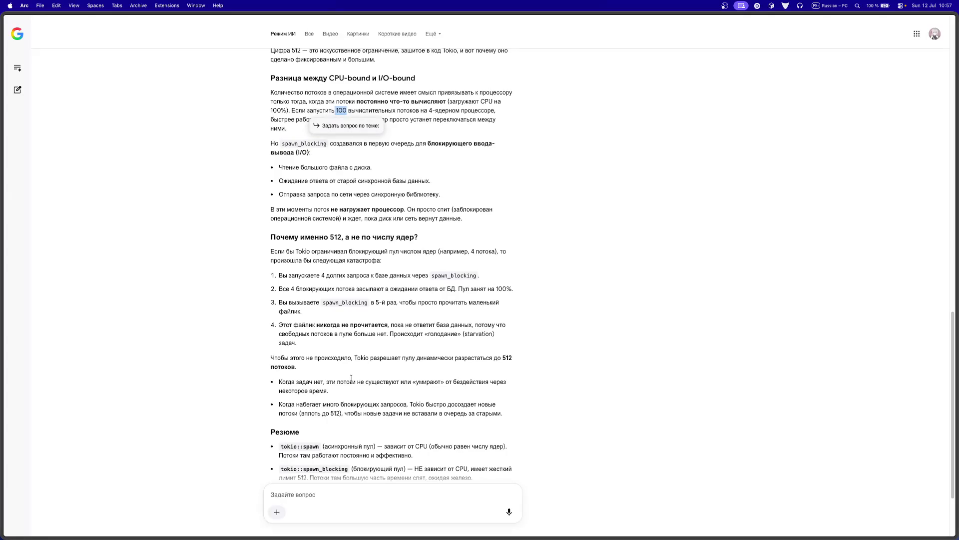
{"action": "left_click", "coordinate": [351, 380]}
{"action": "scroll", "coordinate": [351, 381], "scroll_direction": "down", "scroll_amount": 1}
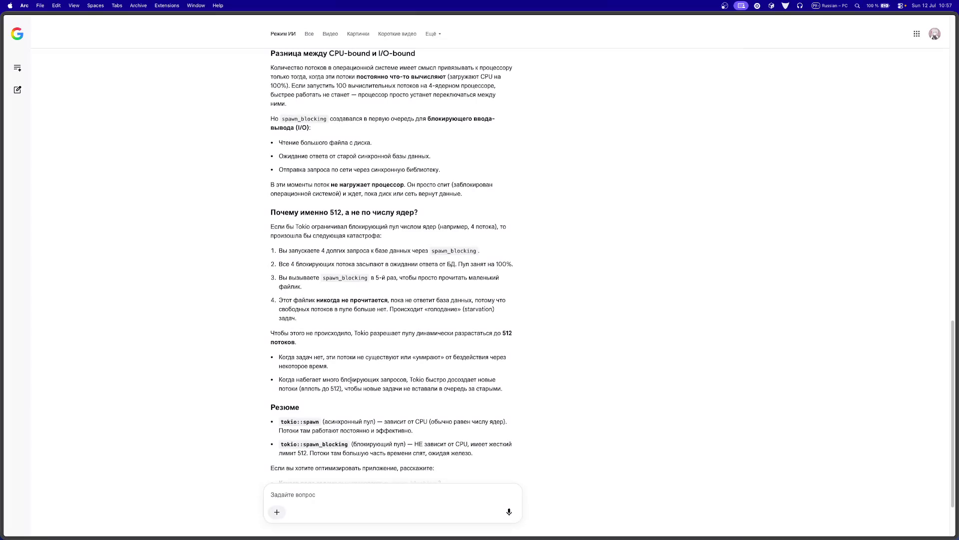
{"action": "left_click_drag", "start_coordinate": [280, 378], "coordinate": [391, 388]}
{"action": "left_click", "coordinate": [391, 385]}
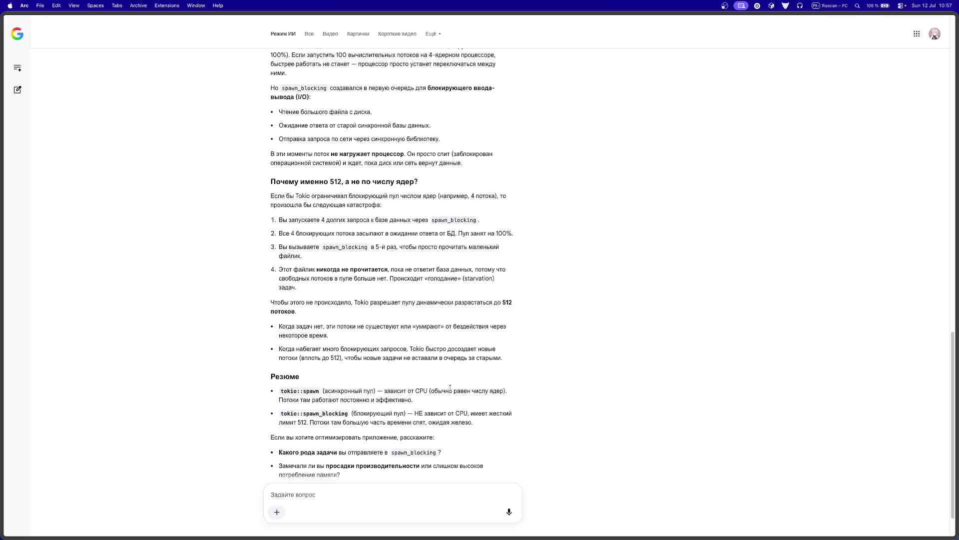
{"action": "mouse_move", "coordinate": [434, 390]}
{"action": "left_mouse_down"}
{"action": "mouse_move", "coordinate": [474, 395]}
{"action": "mouse_move", "coordinate": [465, 395]}
{"action": "left_mouse_up"}
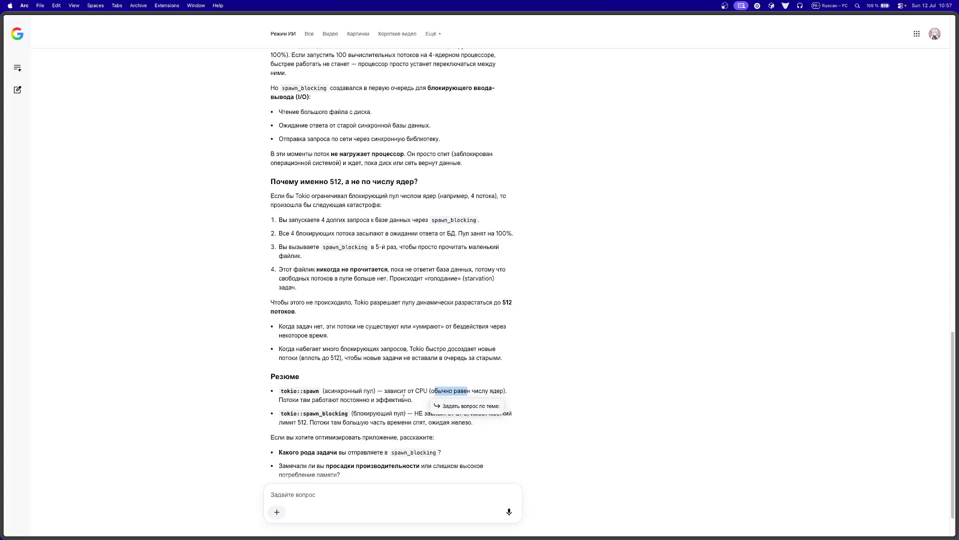
{"action": "left_click", "coordinate": [363, 400]}
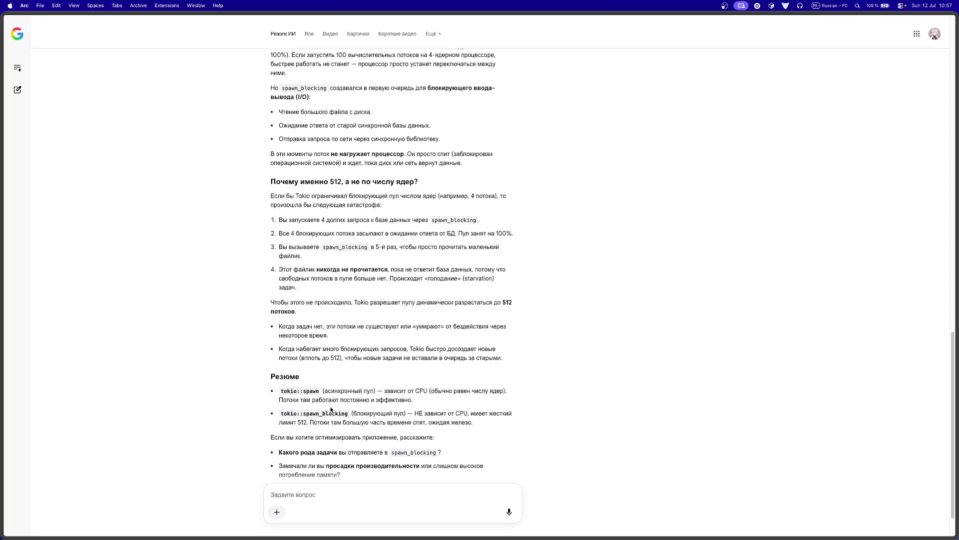
{"action": "scroll", "coordinate": [331, 409], "scroll_direction": "down", "scroll_amount": 2}
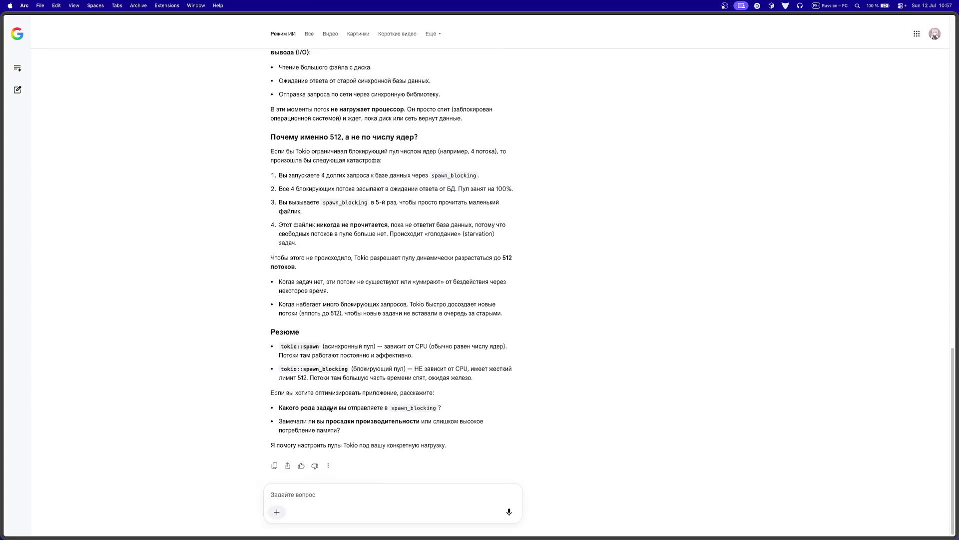
{"action": "scroll", "coordinate": [350, 402], "scroll_direction": "up", "scroll_amount": 2}
{"action": "left_click_drag", "start_coordinate": [475, 413], "coordinate": [272, 381]}
Step: Start a follow-up with 'с чем это связано' followed by the pasted tokio::spawn summary
{"action": "left_click", "coordinate": [316, 500]}
{"action": "type", "text": "с"}
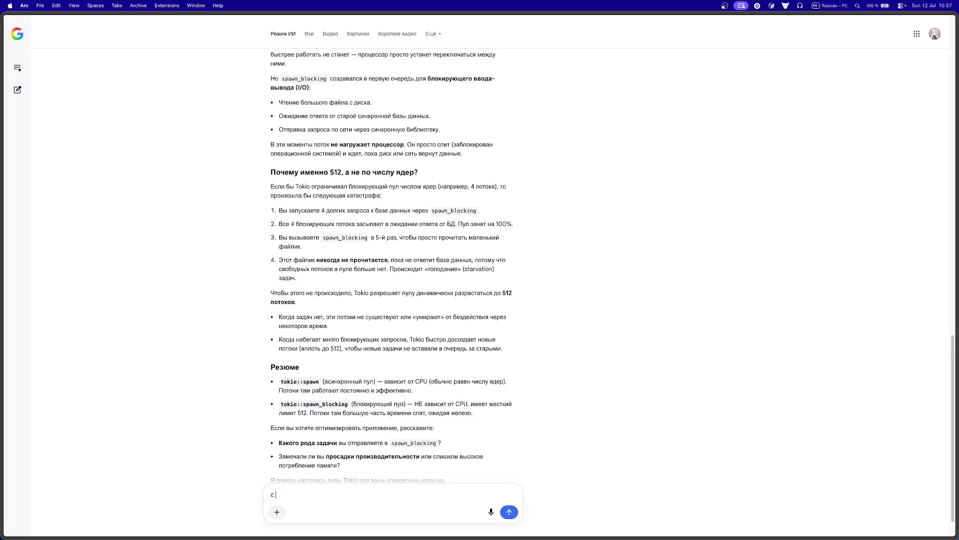
{"action": "type", "text": " чем это связа"}
{"action": "type", "text": "но"}
{"action": "key", "text": "shift+Return"}
{"action": "key", "text": "shift+Return"}
{"action": "type", "text": "tokio::spawn (асинхронный пул) — зависит от CPU (обычно равен числу ядер). Потоки там работают постоянно и эффективно.tokio::spawn_blocking (блокирующий пул) — НЕ зависит от CPU, имеет жесткий лимит 512. Потоки там большую часть времени спят, ожидая железо."}
{"action": "key", "text": "shift+Return"}
{"action": "key", "text": "shift+Return"}
Step: Finish the question asking how async io differs from cpu io, and send it
{"action": "type", "text": "чек"}
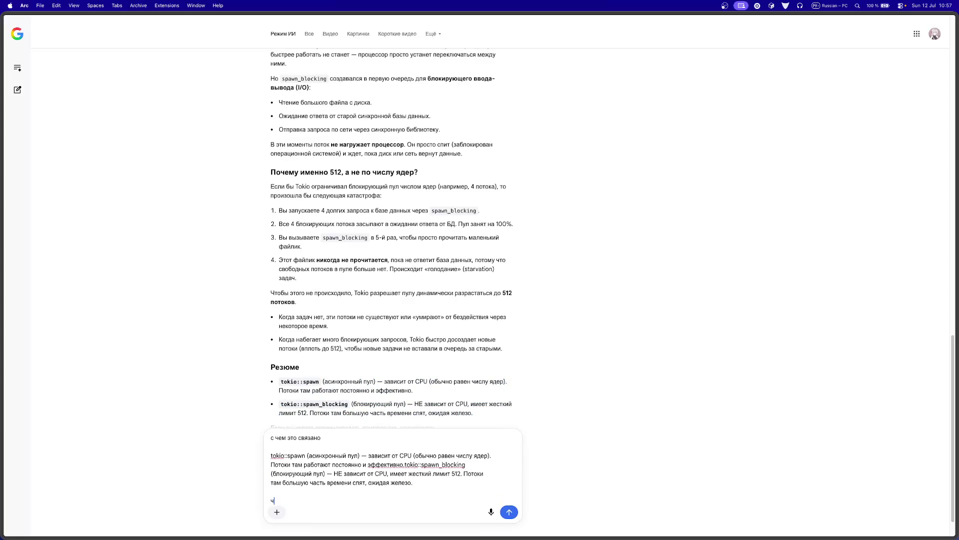
{"action": "key", "text": "BackSpace"}
{"action": "type", "text": "м"}
{"action": "key", "text": "ctrl+space"}
{"action": "type", "text": "async io"}
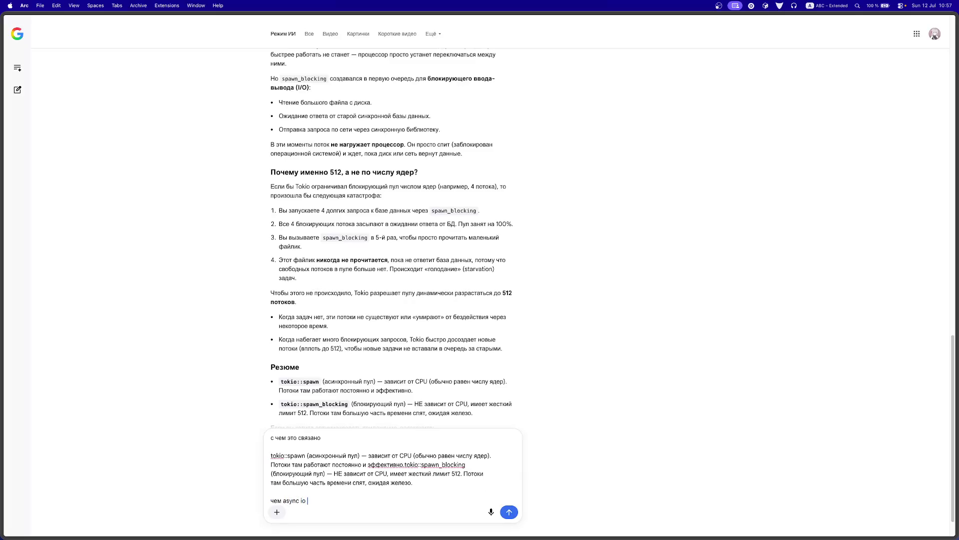
{"action": "key", "text": "ctrl+space"}
{"action": "type", "text": "отличается о"}
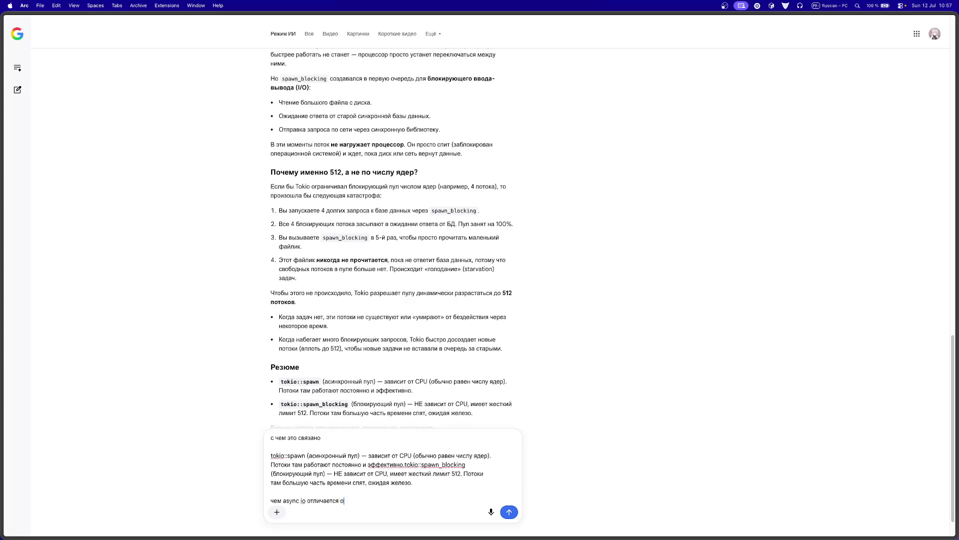
{"action": "type", "text": "сзг"}
{"action": "key", "text": "BackSpace"}
{"action": "key", "text": "BackSpace"}
{"action": "key", "text": "BackSpace"}
{"action": "key", "text": "ctrl+space"}
{"action": "type", "text": "cpu "}
{"action": "type", "text": "io"}
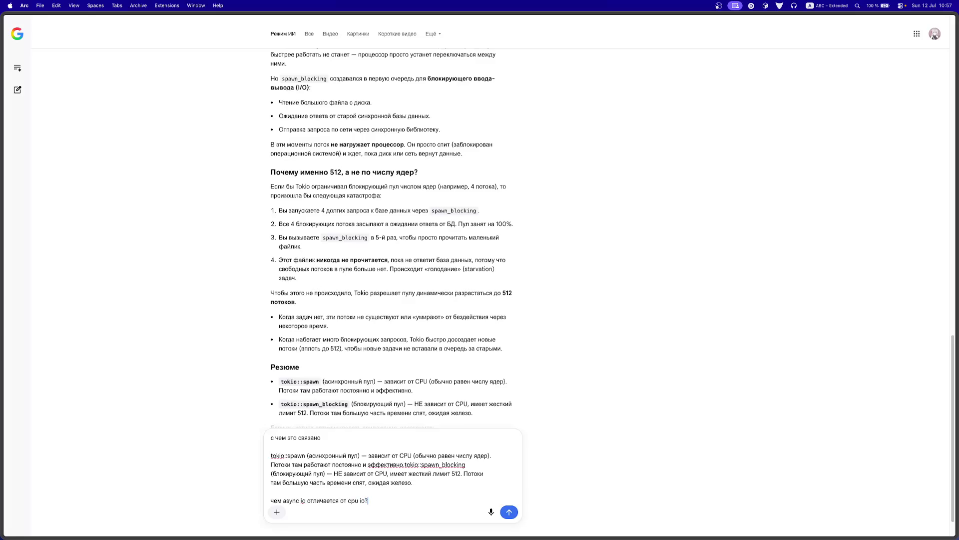
{"action": "key", "text": "Return"}
{"action": "key", "text": "ctrl+space"}
{"action": "scroll", "coordinate": [349, 213], "scroll_direction": "up", "scroll_amount": 3}
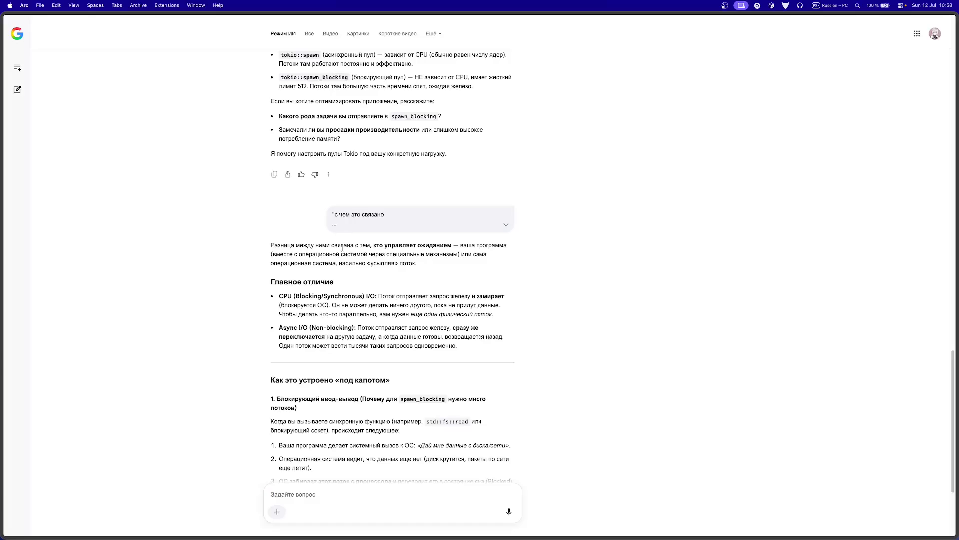
{"action": "scroll", "coordinate": [366, 219], "scroll_direction": "up", "scroll_amount": 6}
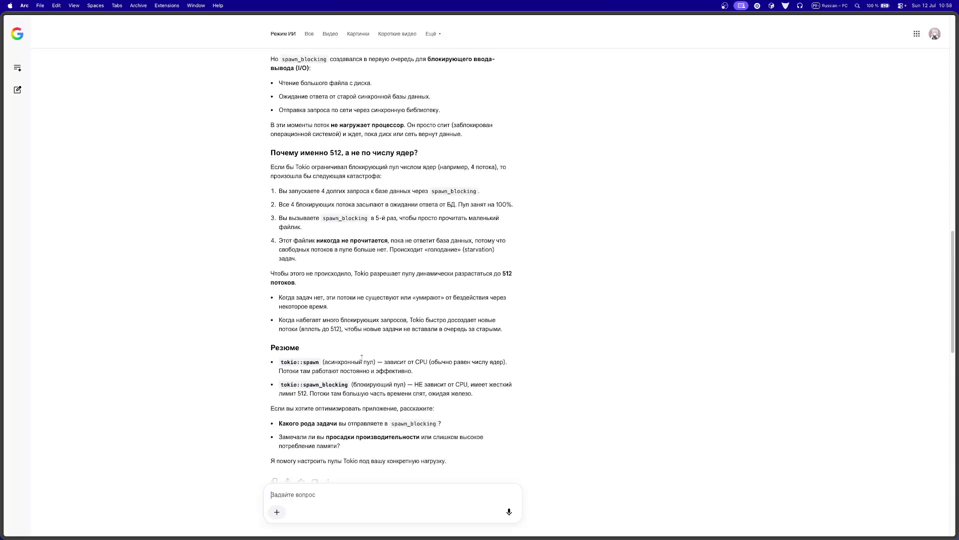
{"action": "left_click_drag", "start_coordinate": [411, 361], "coordinate": [430, 362]}
{"action": "scroll", "coordinate": [336, 312], "scroll_direction": "down", "scroll_amount": 1}
{"action": "left_click_drag", "start_coordinate": [302, 341], "coordinate": [511, 356]}
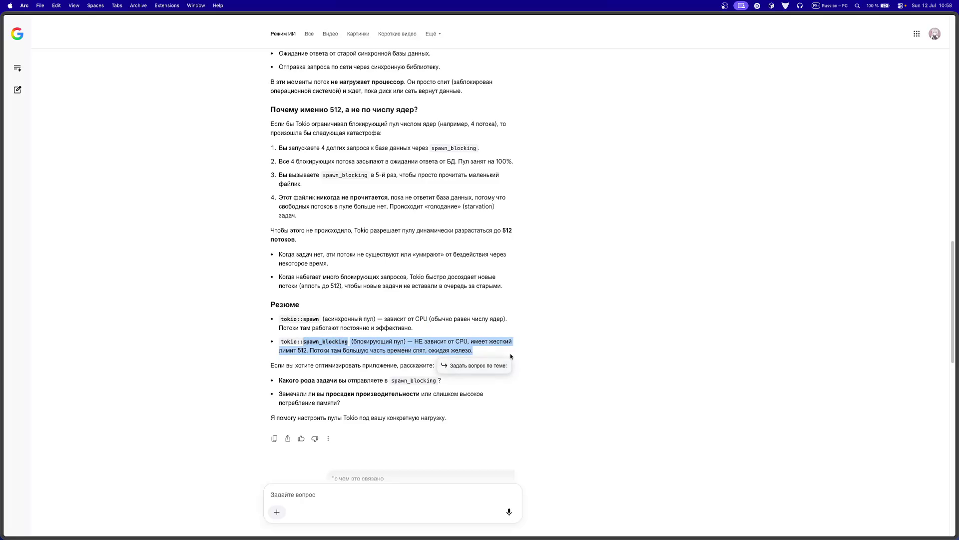
{"action": "triple_click", "coordinate": [455, 339]}
{"action": "left_click", "coordinate": [448, 338]}
{"action": "scroll", "coordinate": [448, 340], "scroll_direction": "down", "scroll_amount": 2}
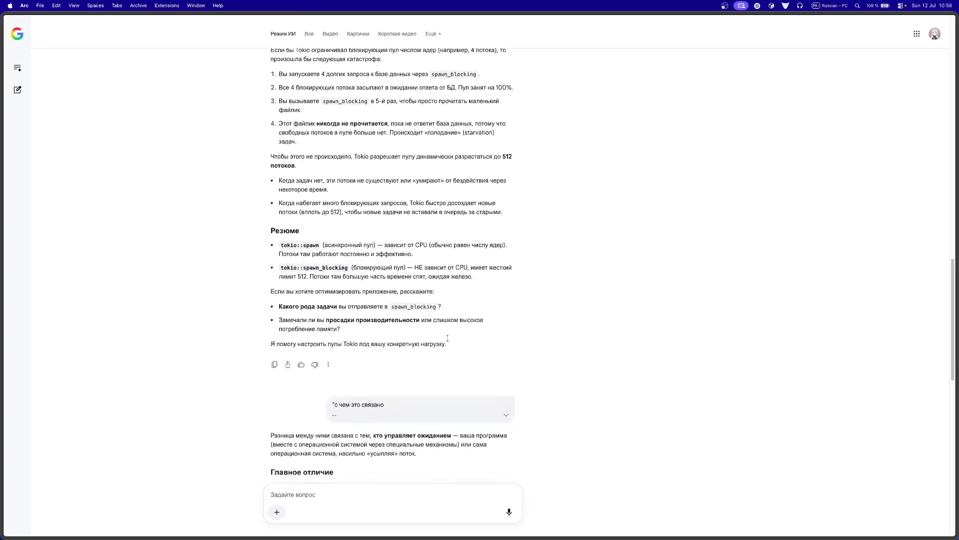
{"action": "scroll", "coordinate": [440, 342], "scroll_direction": "down", "scroll_amount": 1}
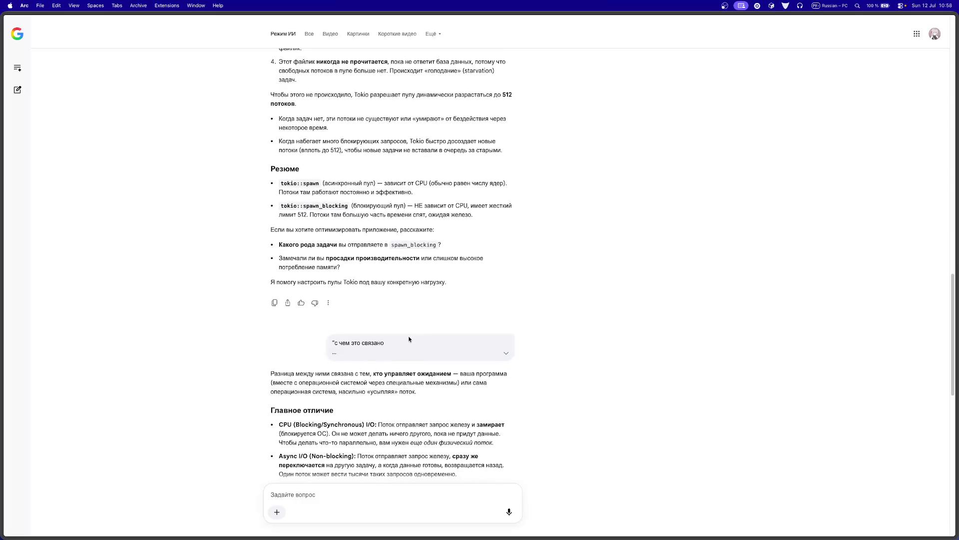
{"action": "scroll", "coordinate": [358, 356], "scroll_direction": "down", "scroll_amount": 4}
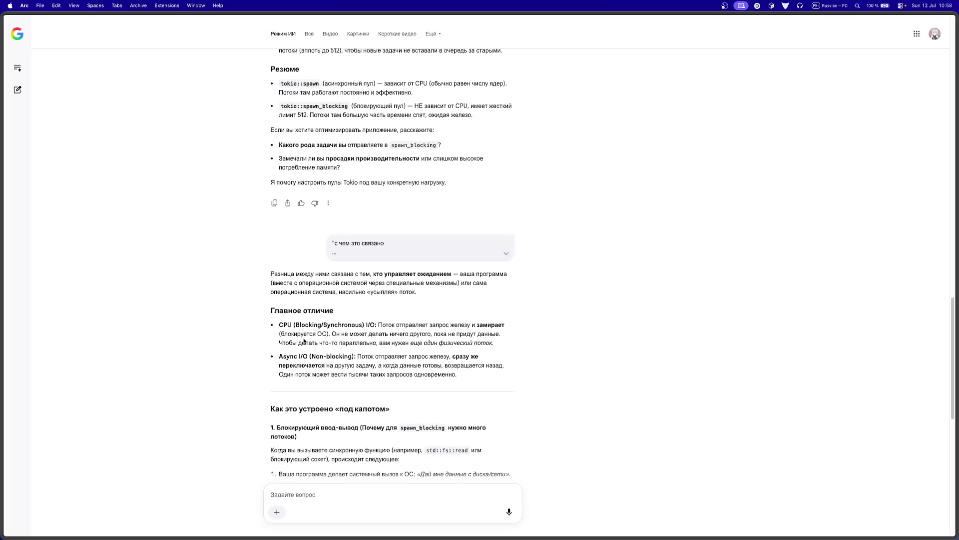
{"action": "scroll", "coordinate": [304, 340], "scroll_direction": "down", "scroll_amount": 1}
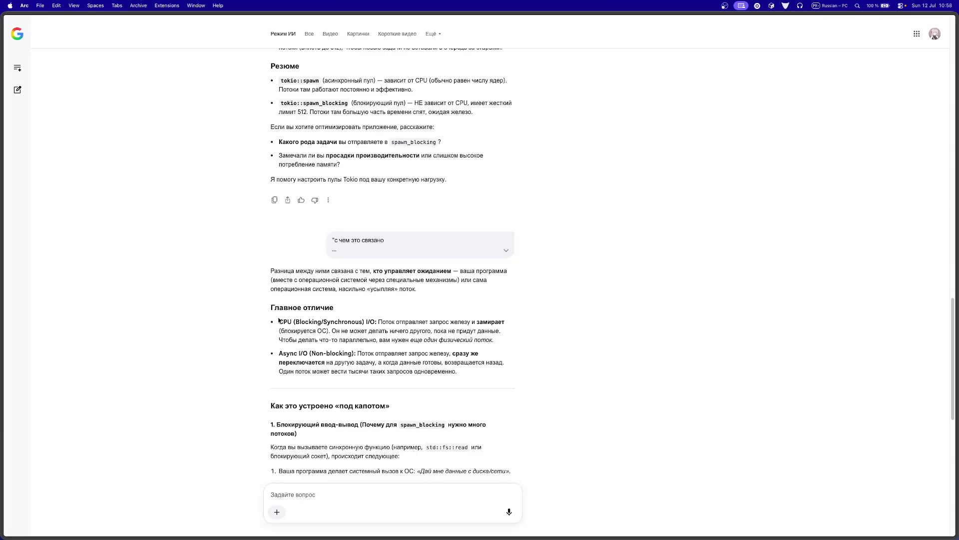
{"action": "scroll", "coordinate": [340, 387], "scroll_direction": "down", "scroll_amount": 1}
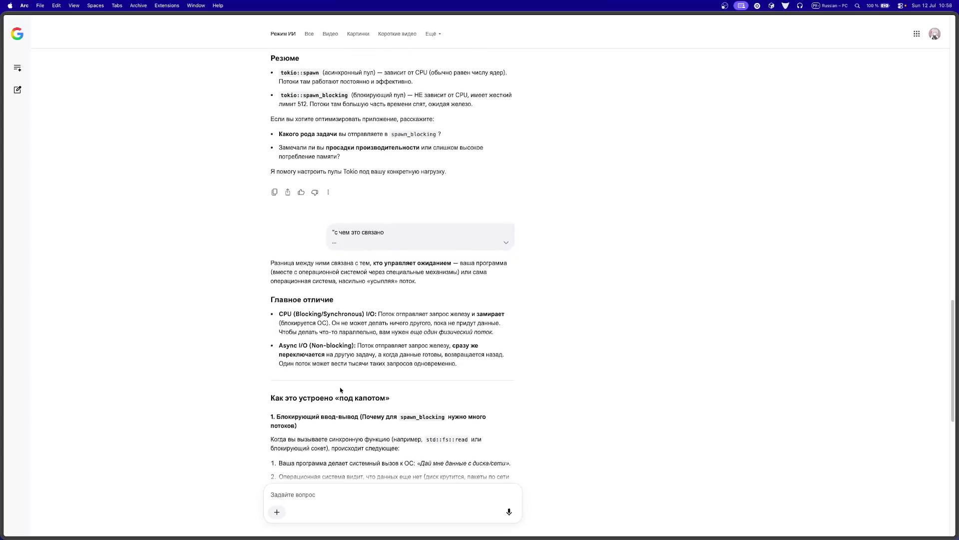
{"action": "scroll", "coordinate": [342, 390], "scroll_direction": "down", "scroll_amount": 1}
{"action": "scroll", "coordinate": [428, 419], "scroll_direction": "down", "scroll_amount": 2}
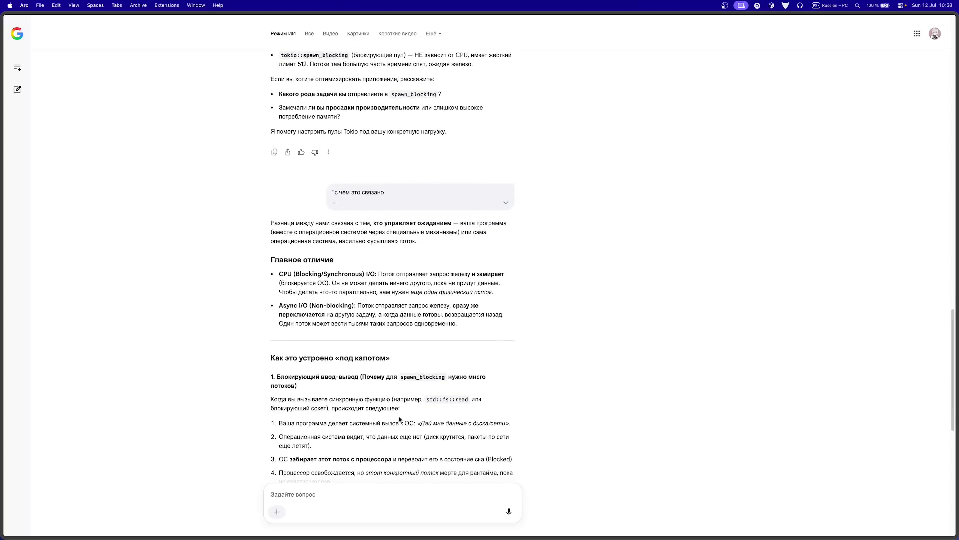
{"action": "scroll", "coordinate": [369, 420], "scroll_direction": "down", "scroll_amount": 1}
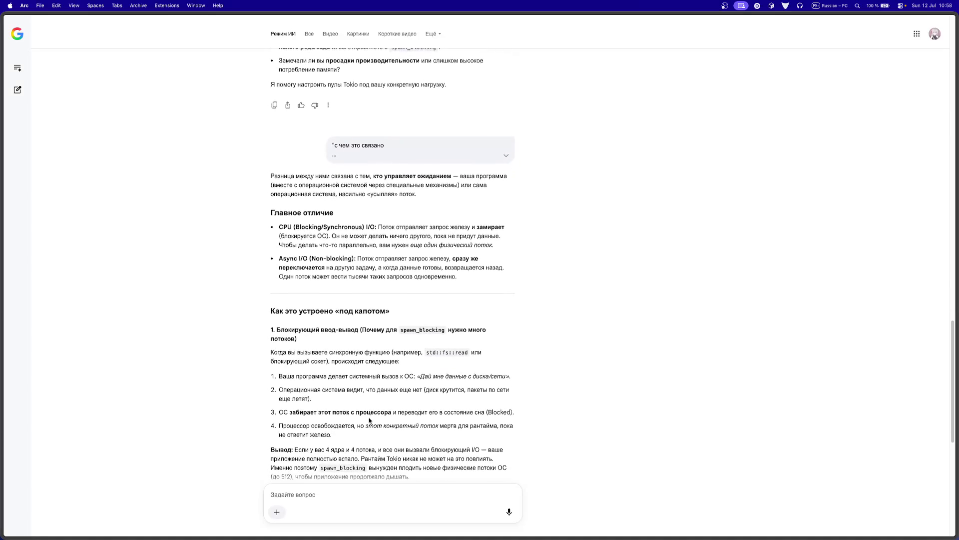
{"action": "scroll", "coordinate": [368, 420], "scroll_direction": "down", "scroll_amount": 1}
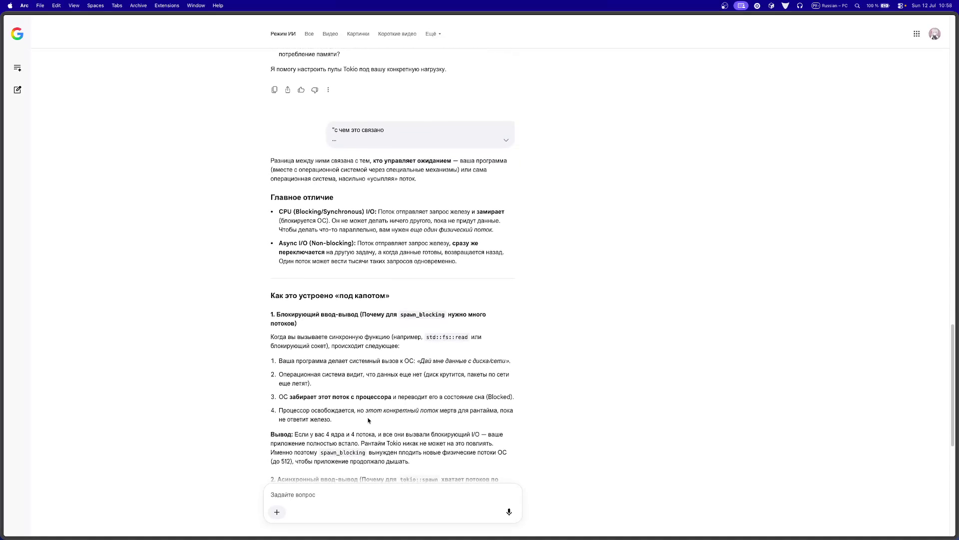
{"action": "scroll", "coordinate": [368, 419], "scroll_direction": "down", "scroll_amount": 1}
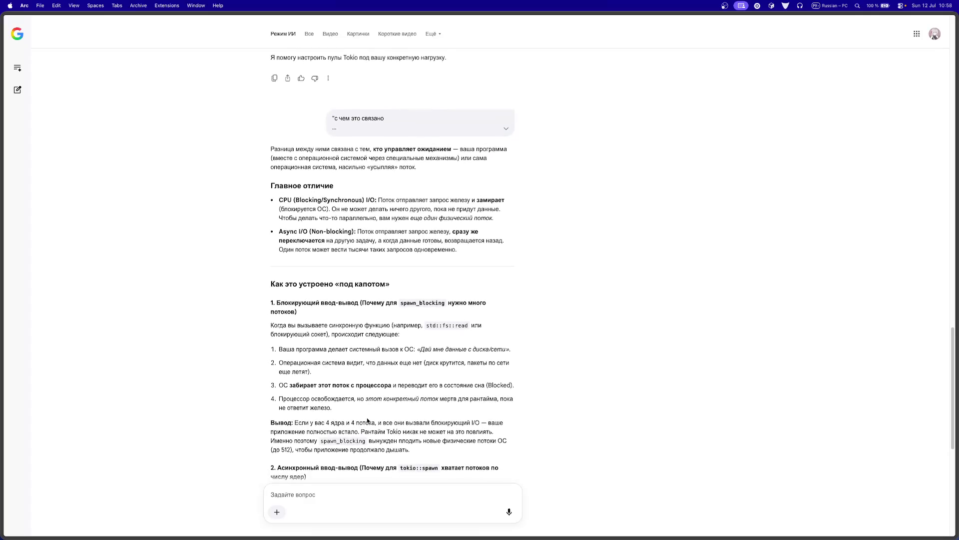
{"action": "scroll", "coordinate": [369, 420], "scroll_direction": "down", "scroll_amount": 2}
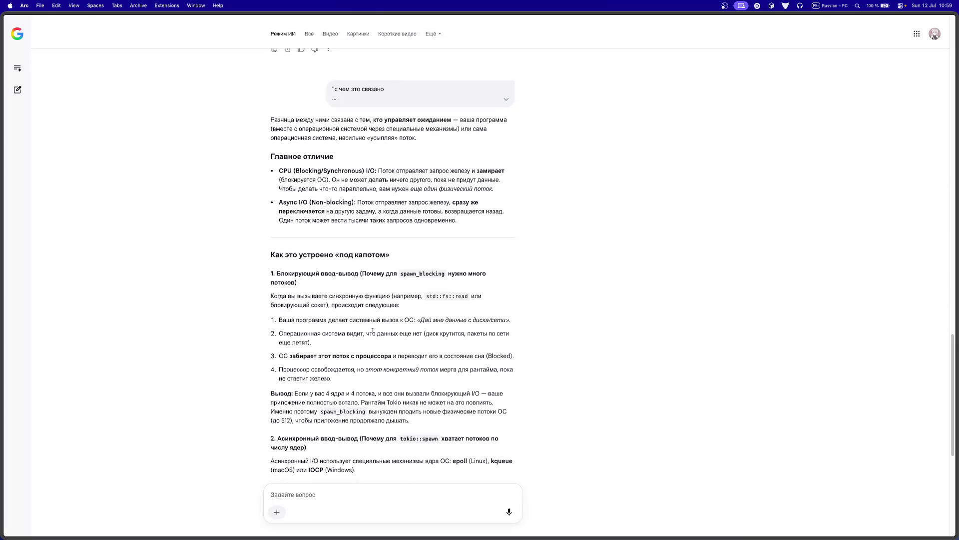
{"action": "scroll", "coordinate": [371, 333], "scroll_direction": "down", "scroll_amount": 1}
{"action": "scroll", "coordinate": [370, 331], "scroll_direction": "down", "scroll_amount": 3}
{"action": "scroll", "coordinate": [370, 332], "scroll_direction": "down", "scroll_amount": 1}
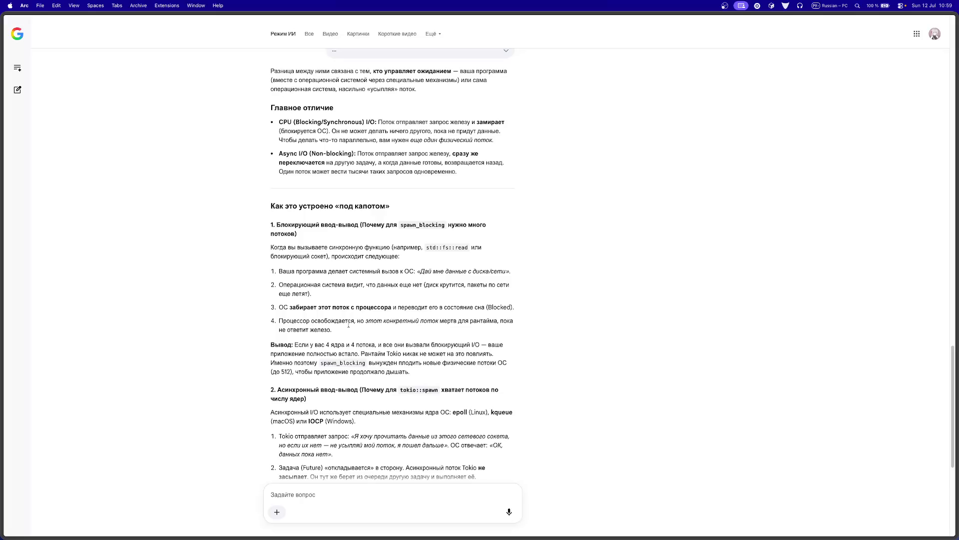
{"action": "scroll", "coordinate": [395, 365], "scroll_direction": "down", "scroll_amount": 1}
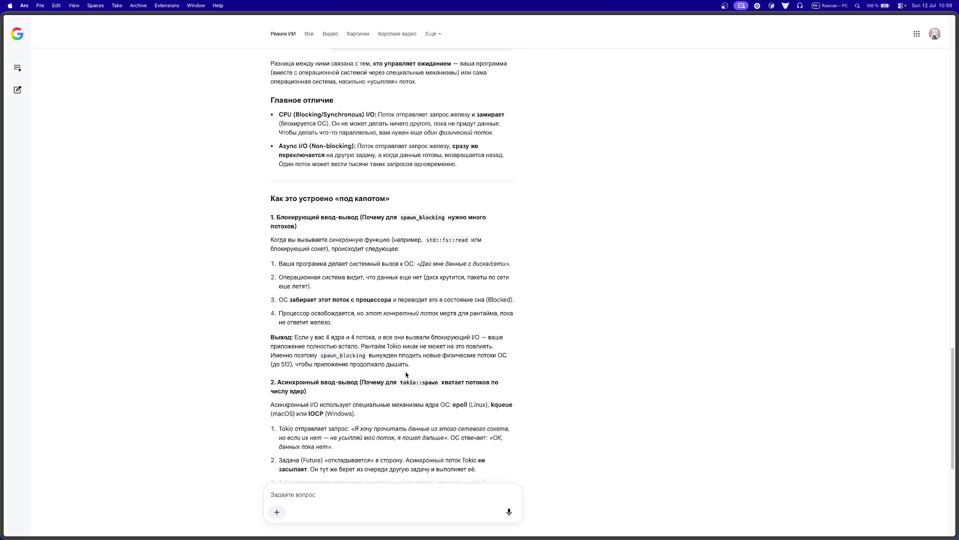
{"action": "scroll", "coordinate": [405, 374], "scroll_direction": "down", "scroll_amount": 1}
{"action": "scroll", "coordinate": [343, 406], "scroll_direction": "down", "scroll_amount": 3}
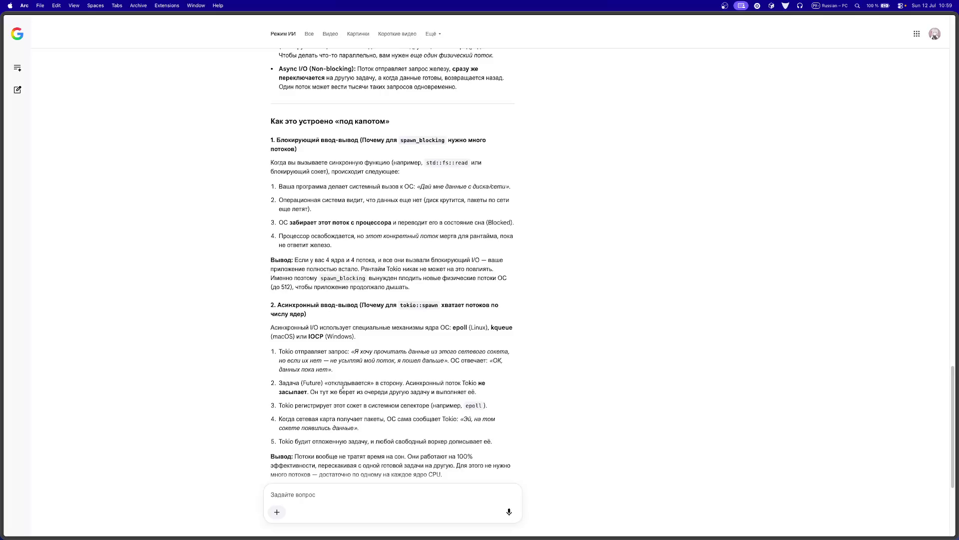
{"action": "scroll", "coordinate": [342, 384], "scroll_direction": "down", "scroll_amount": 1}
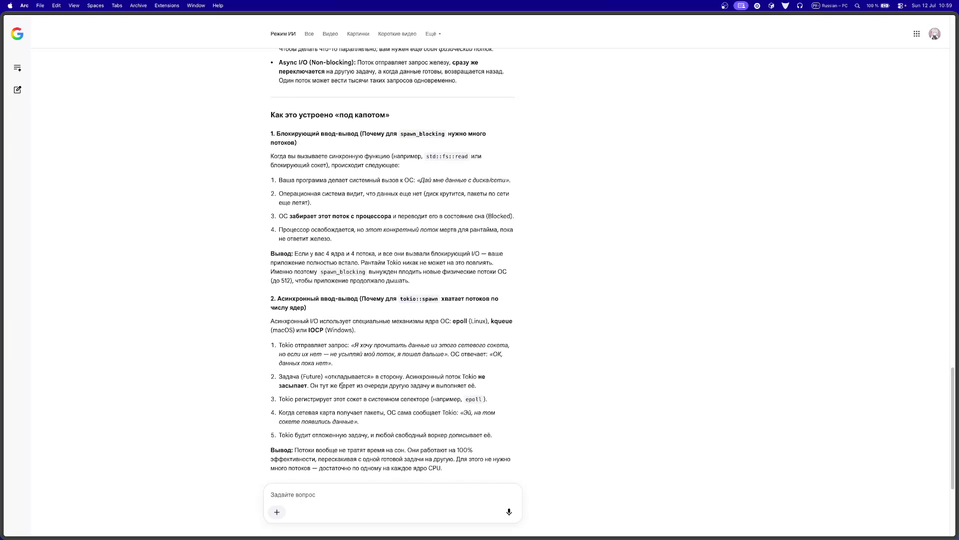
{"action": "scroll", "coordinate": [343, 385], "scroll_direction": "down", "scroll_amount": 2}
{"action": "scroll", "coordinate": [343, 385], "scroll_direction": "down", "scroll_amount": 3}
{"action": "scroll", "coordinate": [342, 385], "scroll_direction": "down", "scroll_amount": 2}
{"action": "scroll", "coordinate": [343, 387], "scroll_direction": "down", "scroll_amount": 4}
{"action": "scroll", "coordinate": [342, 388], "scroll_direction": "down", "scroll_amount": 1}
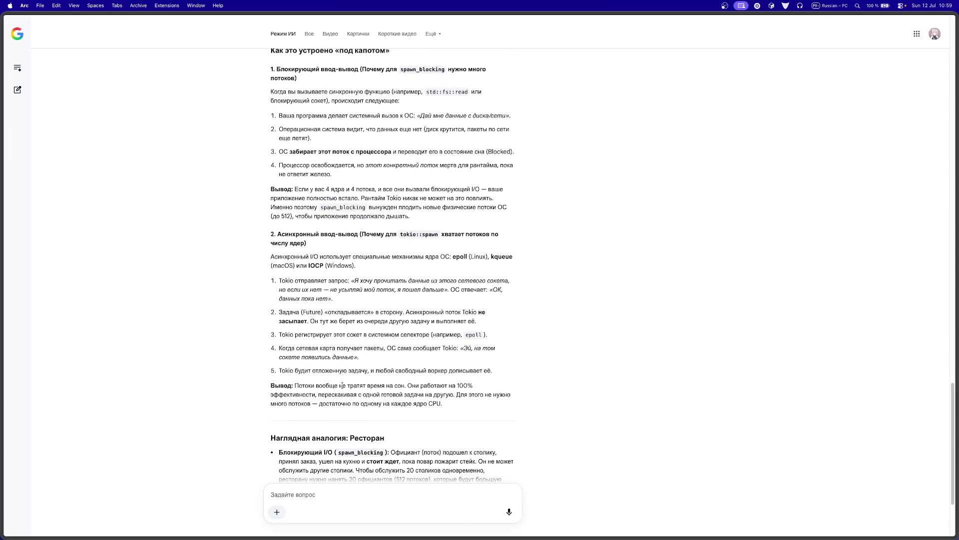
{"action": "scroll", "coordinate": [342, 385], "scroll_direction": "down", "scroll_amount": 2}
{"action": "scroll", "coordinate": [302, 381], "scroll_direction": "down", "scroll_amount": 10}
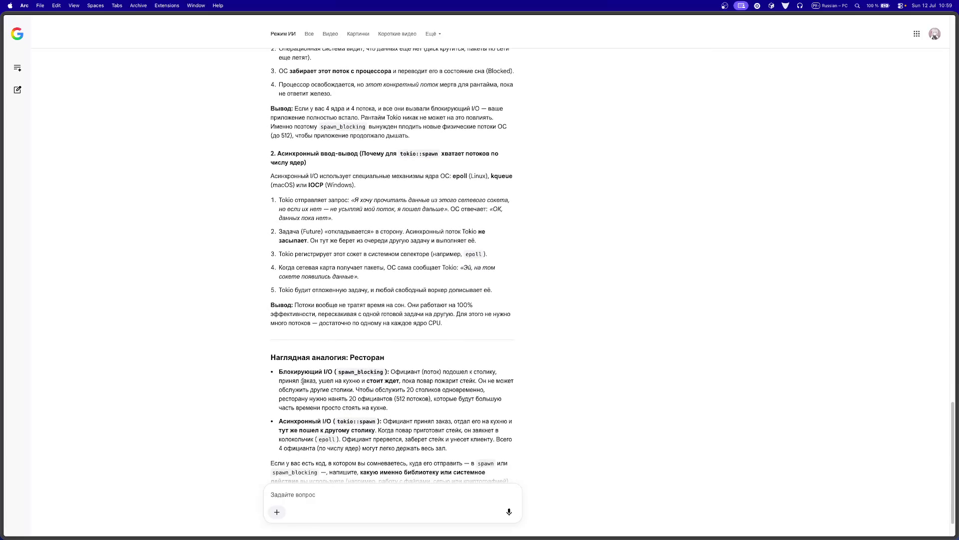
Step: Quote the 'Вывод' paragraph about async I/O in a new follow-up question
{"action": "mouse_move", "coordinate": [295, 304]}
{"action": "left_mouse_down"}
{"action": "mouse_move", "coordinate": [487, 316]}
{"action": "mouse_move", "coordinate": [483, 331]}
{"action": "left_mouse_up"}
{"action": "key", "text": "super+c"}
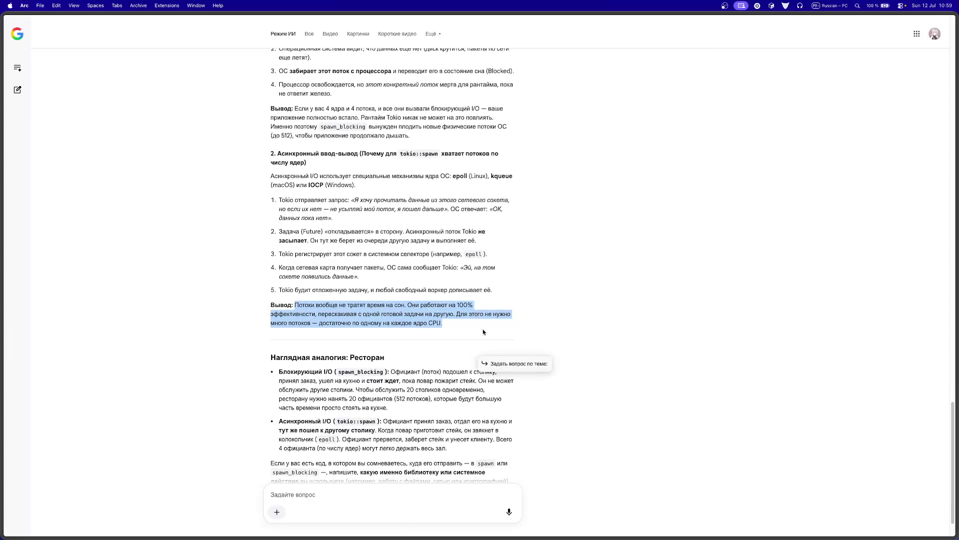
{"action": "left_click", "coordinate": [395, 492]}
{"action": "key", "text": "super+v"}
Step: Ask why CPU-bound work can't do likewise and how one thread handles several tasks
{"action": "type", "text": "почему такж"}
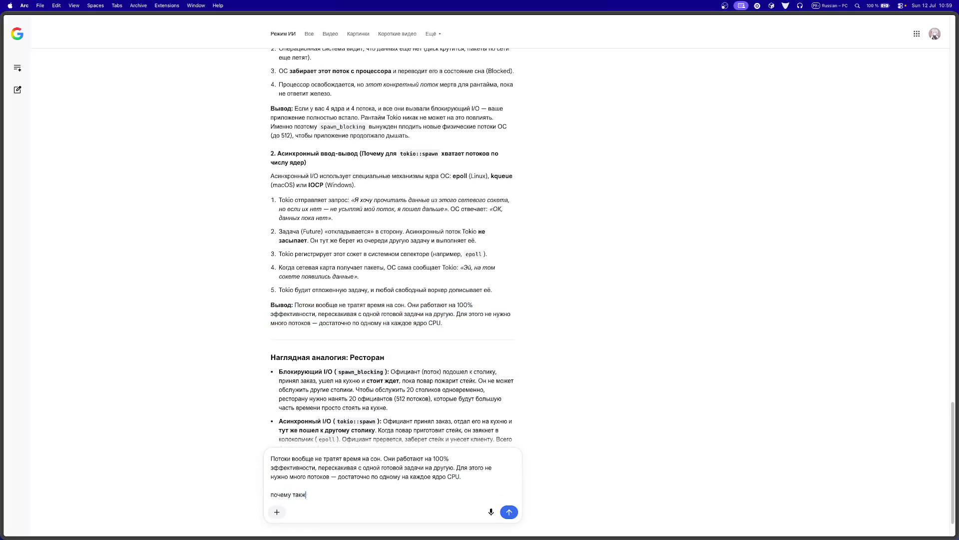
{"action": "type", "text": "е нельзя с"}
{"action": "key", "text": "ctrl+space"}
{"action": "type", "text": "cpi"}
{"action": "key", "text": "BackSpace"}
{"action": "key", "text": "BackSpace"}
{"action": "type", "text": "u no"}
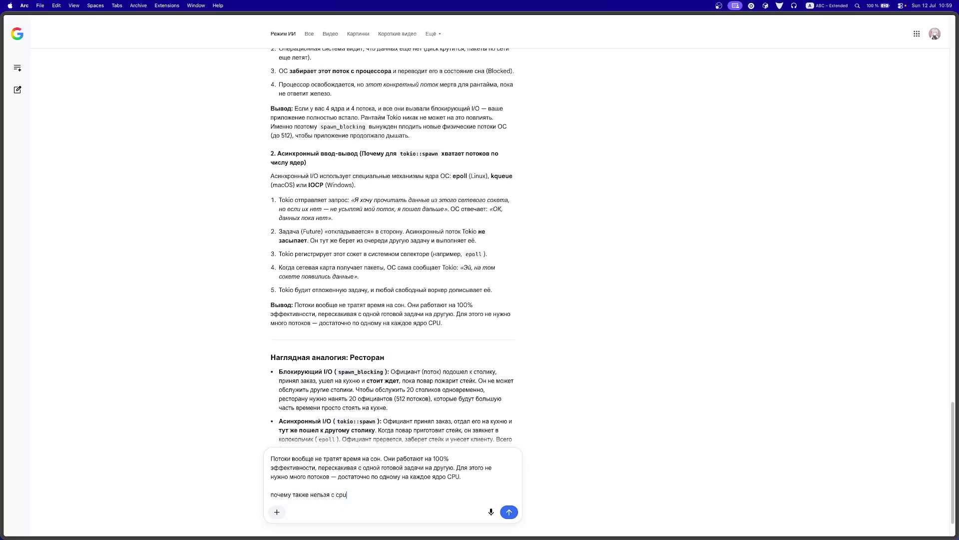
{"action": "key", "text": "BackSpace"}
{"action": "key", "text": "BackSpace"}
{"action": "type", "text": "bound? "}
{"action": "type", "text": "rf"}
{"action": "key", "text": "BackSpace"}
{"action": "key", "text": "BackSpace"}
{"action": "key", "text": "BackSpace"}
{"action": "key", "text": "ctrl+space"}
{"action": "type", "text": "как один поток может работать с несколькичи задачами? получается, что поток "}
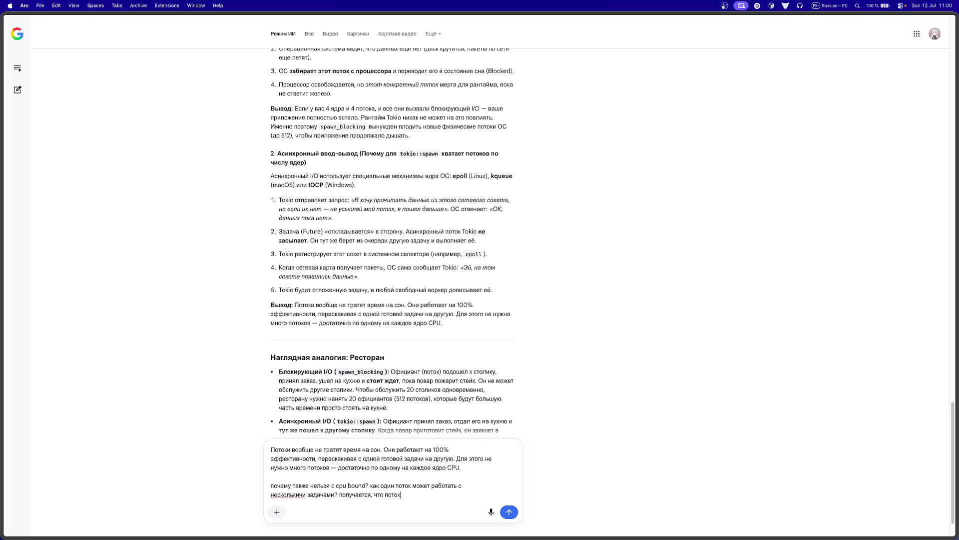
{"action": "type", "text": "частично занят"}
{"action": "type", "text": ", а часть свободна"}
{"action": "key", "text": "Return"}
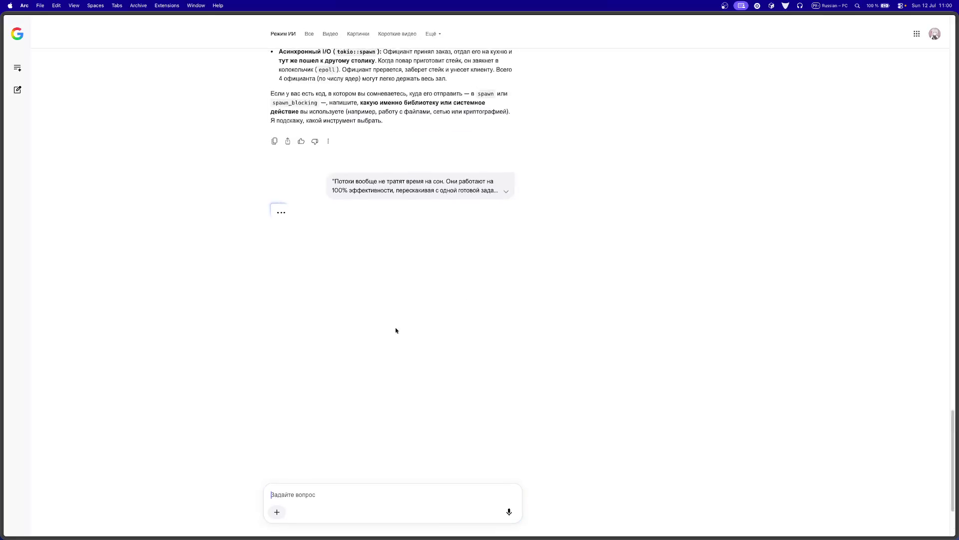
Step: Scroll through AI Mode's new answer on CPU-bound tasks down to its closing spawn vs spawn_blocking offer
{"action": "scroll", "coordinate": [334, 355], "scroll_direction": "up", "scroll_amount": 10}
{"action": "scroll", "coordinate": [336, 354], "scroll_direction": "down", "scroll_amount": 3}
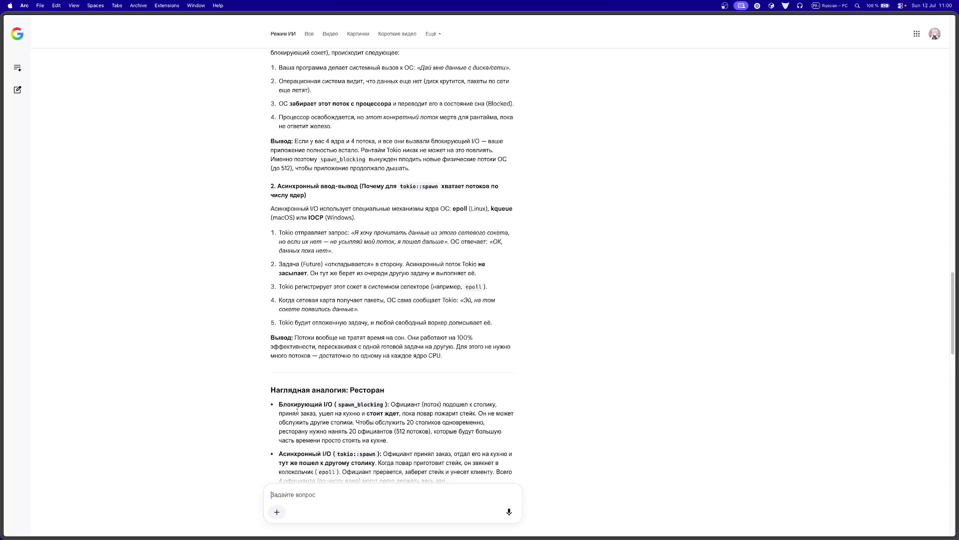
{"action": "scroll", "coordinate": [316, 447], "scroll_direction": "down", "scroll_amount": 2}
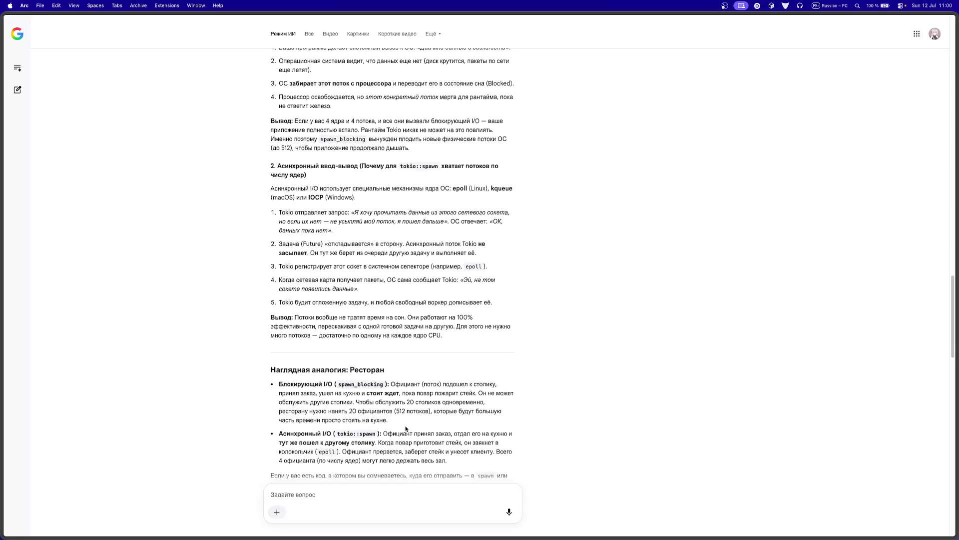
{"action": "scroll", "coordinate": [406, 429], "scroll_direction": "down", "scroll_amount": 1}
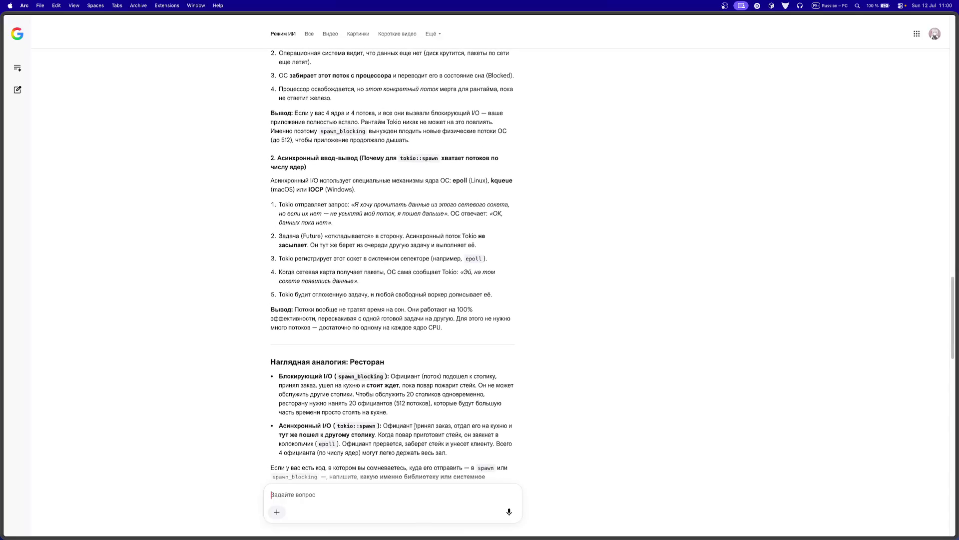
{"action": "scroll", "coordinate": [461, 426], "scroll_direction": "down", "scroll_amount": 1}
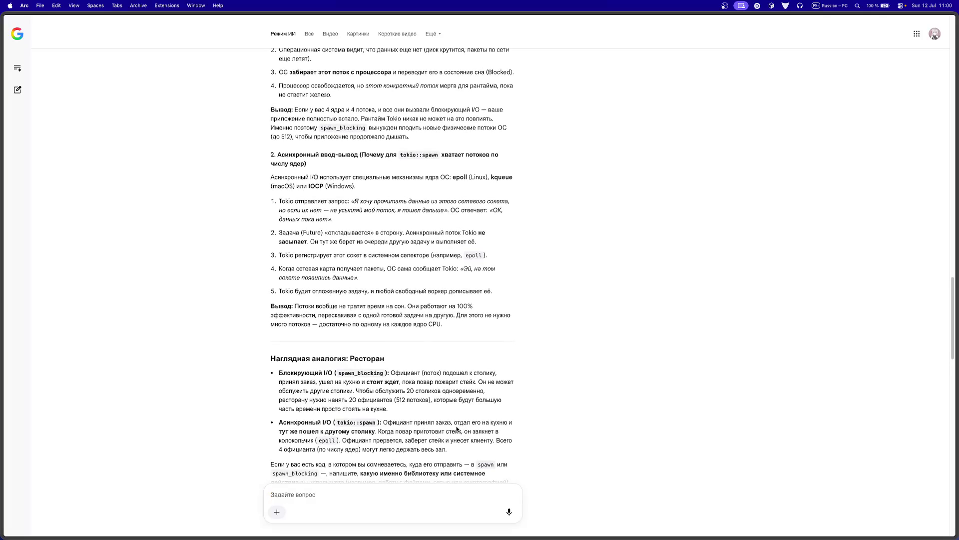
{"action": "scroll", "coordinate": [455, 429], "scroll_direction": "down", "scroll_amount": 4}
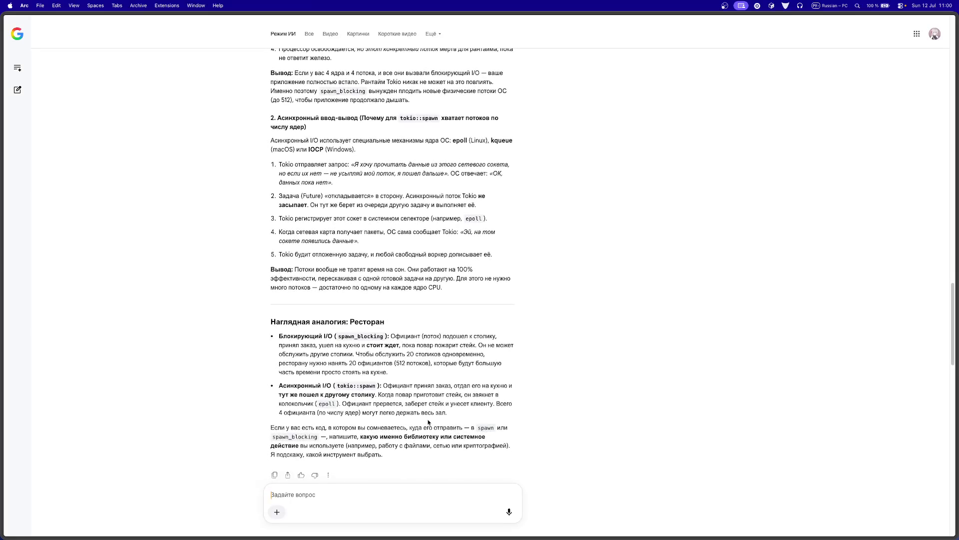
{"action": "scroll", "coordinate": [428, 422], "scroll_direction": "down", "scroll_amount": 6}
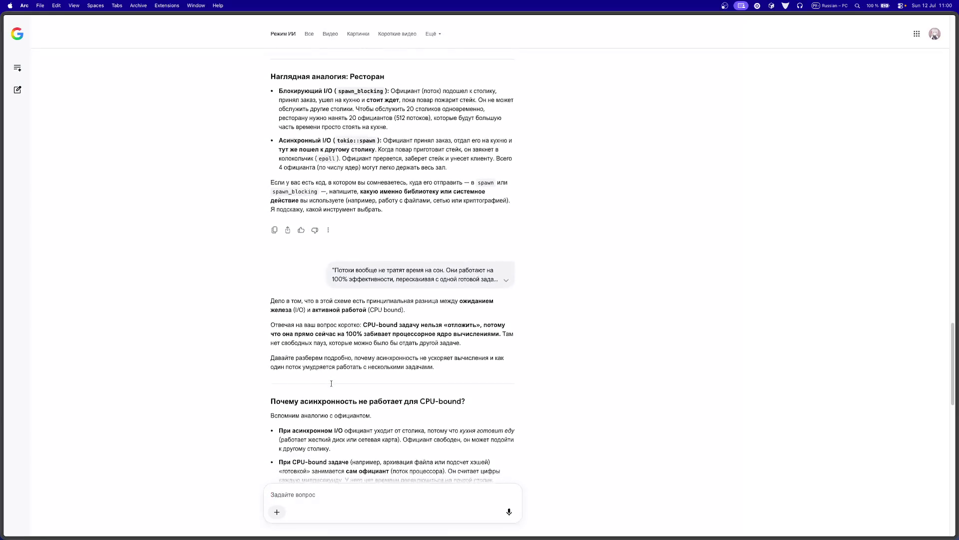
{"action": "left_click_drag", "start_coordinate": [295, 395], "coordinate": [431, 404]}
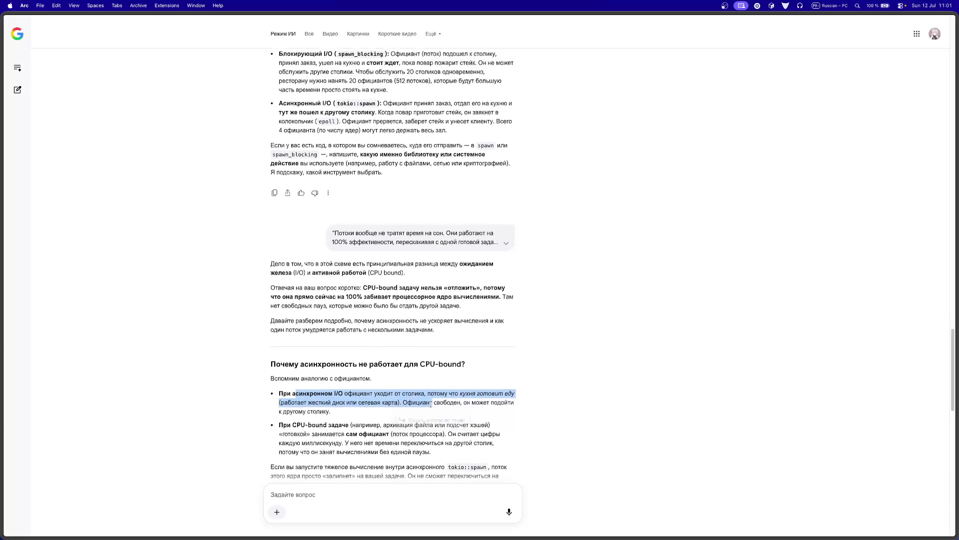
{"action": "left_click", "coordinate": [420, 376]}
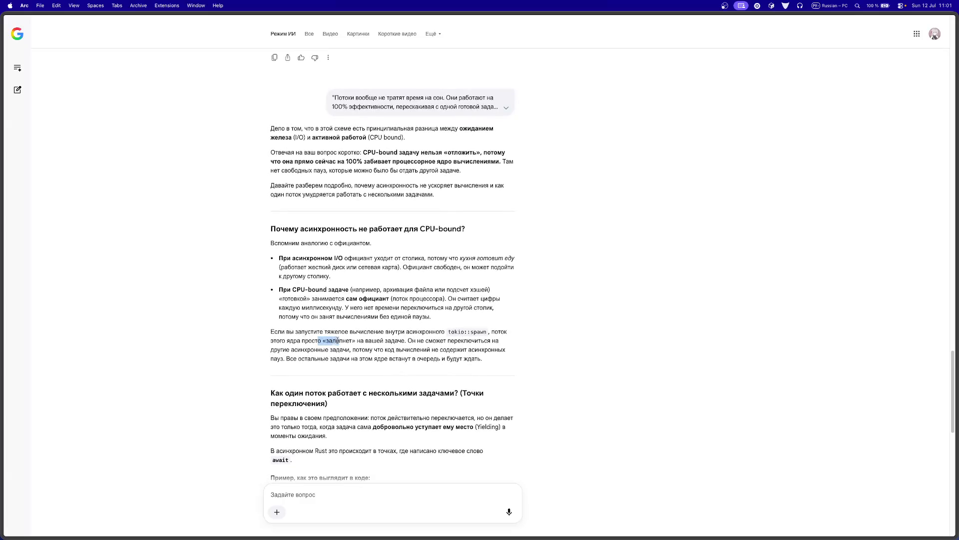
{"action": "left_click_drag", "start_coordinate": [402, 341], "coordinate": [500, 350]}
{"action": "left_click", "coordinate": [338, 330]}
{"action": "left_click_drag", "start_coordinate": [417, 341], "coordinate": [457, 341]}
{"action": "left_click_drag", "start_coordinate": [395, 349], "coordinate": [290, 350]}
{"action": "scroll", "coordinate": [285, 381], "scroll_direction": "down", "scroll_amount": 2}
{"action": "left_click", "coordinate": [285, 380]}
{"action": "scroll", "coordinate": [287, 375], "scroll_direction": "down", "scroll_amount": 2}
{"action": "mouse_move", "coordinate": [294, 358]}
{"action": "left_mouse_down"}
{"action": "mouse_move", "coordinate": [475, 368]}
{"action": "mouse_move", "coordinate": [423, 355]}
{"action": "left_mouse_up"}
{"action": "left_click", "coordinate": [355, 364]}
{"action": "scroll", "coordinate": [348, 353], "scroll_direction": "down", "scroll_amount": 3}
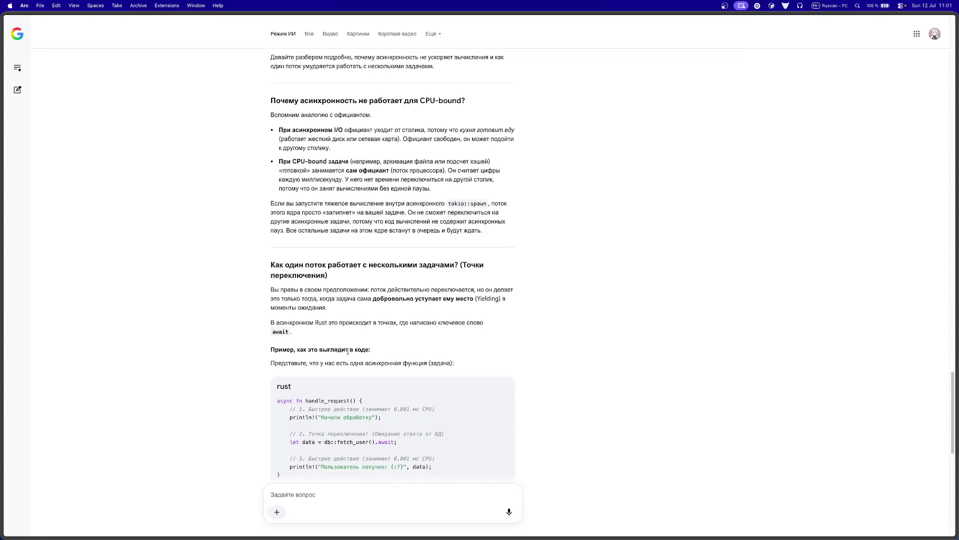
{"action": "scroll", "coordinate": [348, 351], "scroll_direction": "down", "scroll_amount": 1}
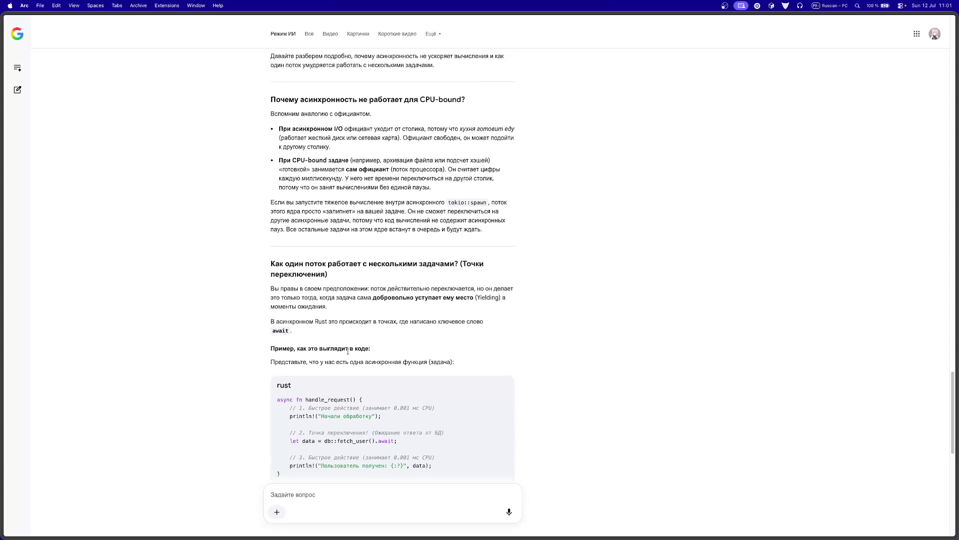
{"action": "scroll", "coordinate": [329, 359], "scroll_direction": "down", "scroll_amount": 5}
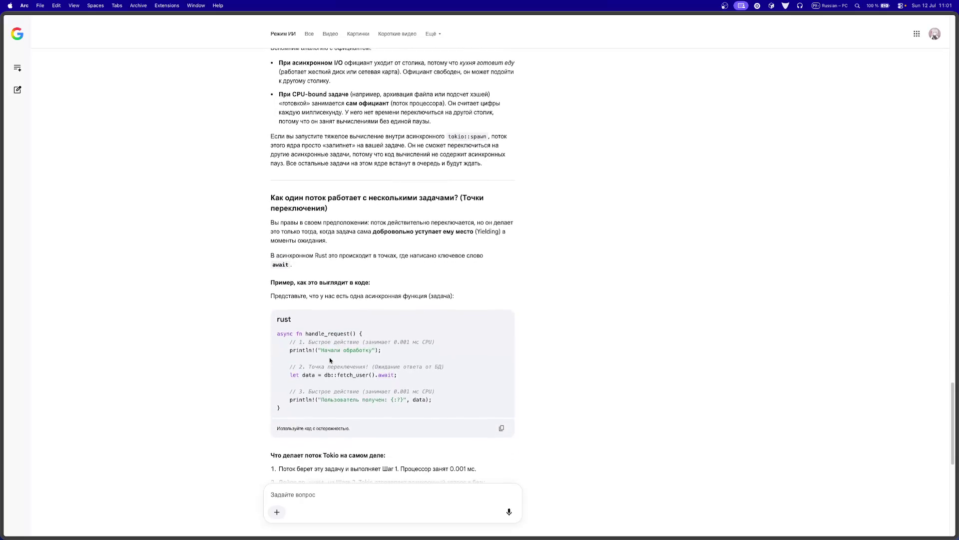
{"action": "scroll", "coordinate": [328, 425], "scroll_direction": "down", "scroll_amount": 2}
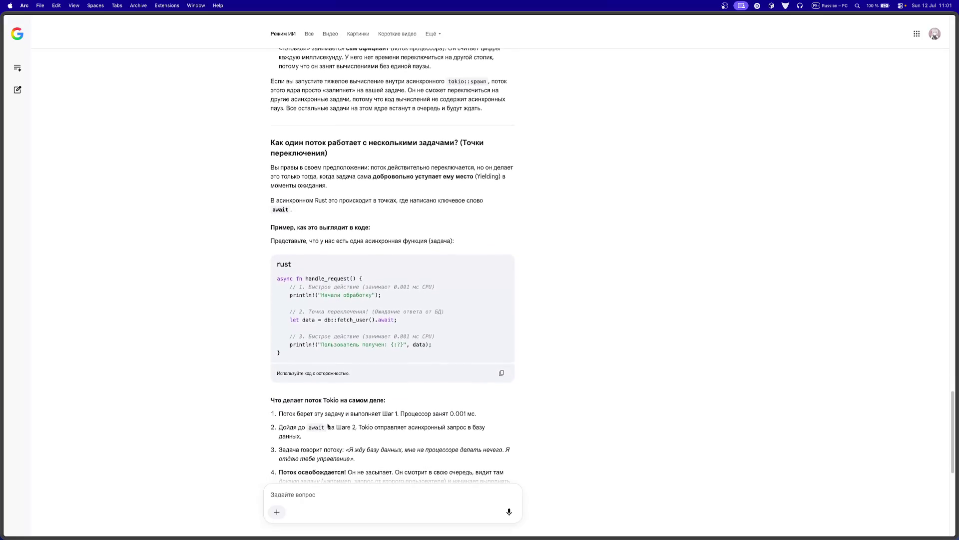